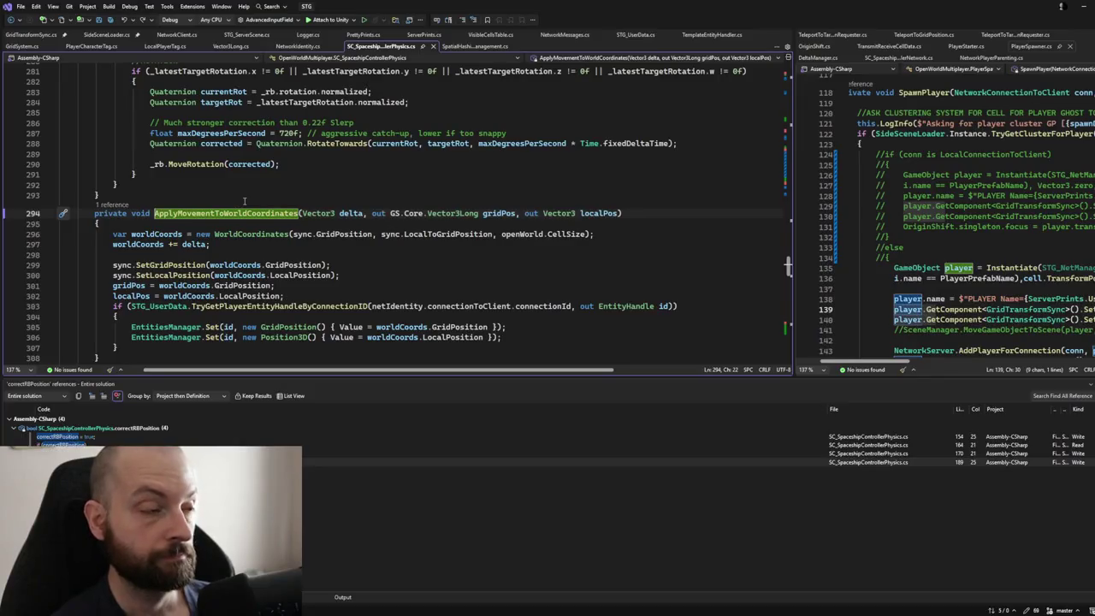
# Step: Review the TryGetClusterForPlayer call in the teleport code
pyautogui.scroll(5, 244, 201)
pyautogui.scroll(17, 239, 193)
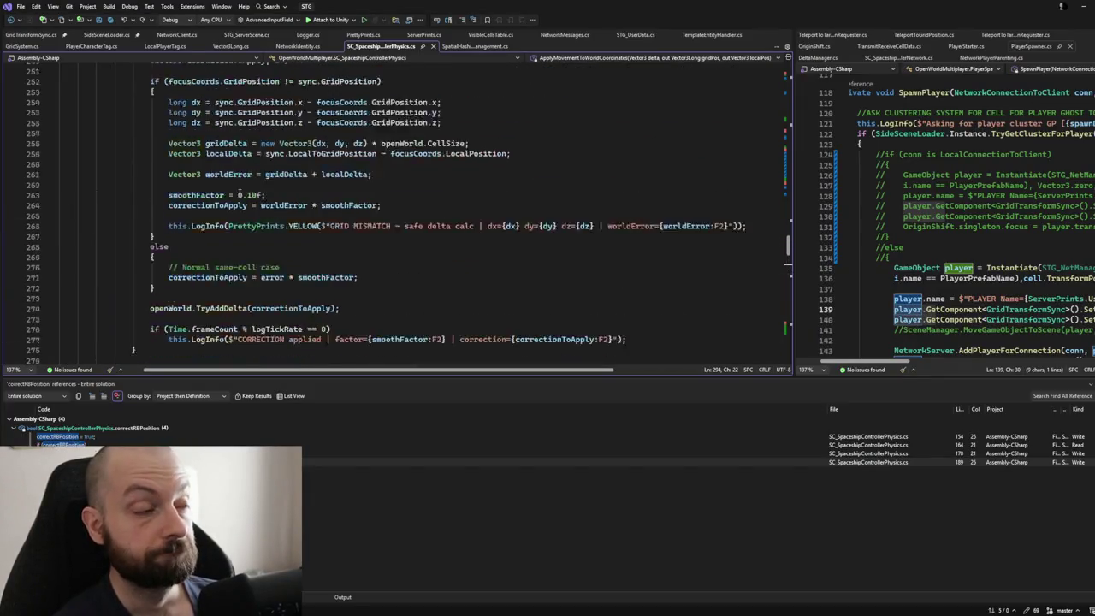
pyautogui.scroll(19, 227, 190)
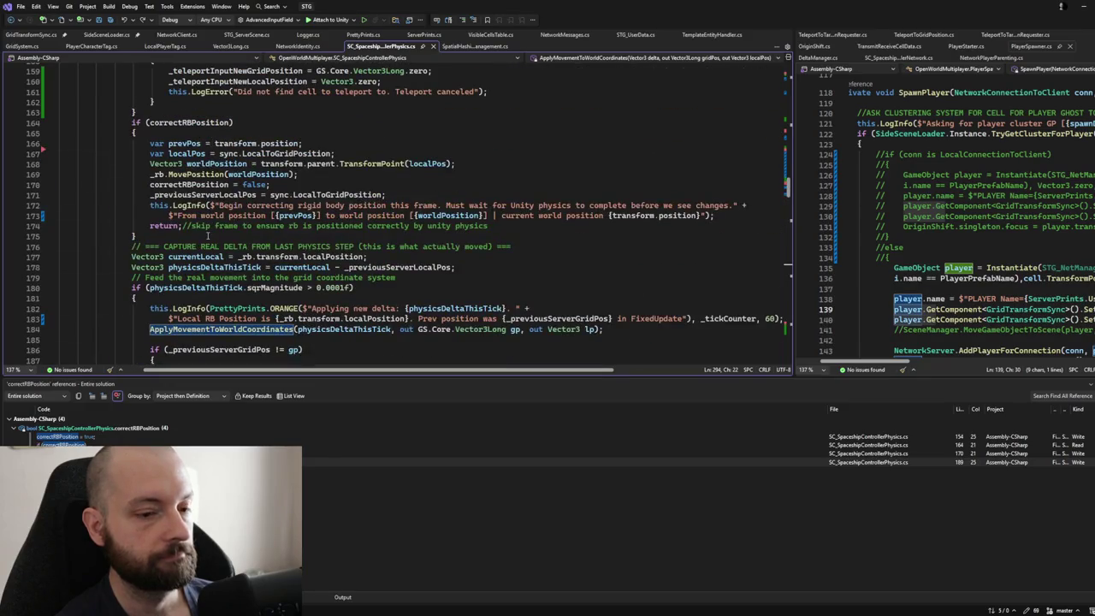
pyautogui.scroll(1, 242, 213)
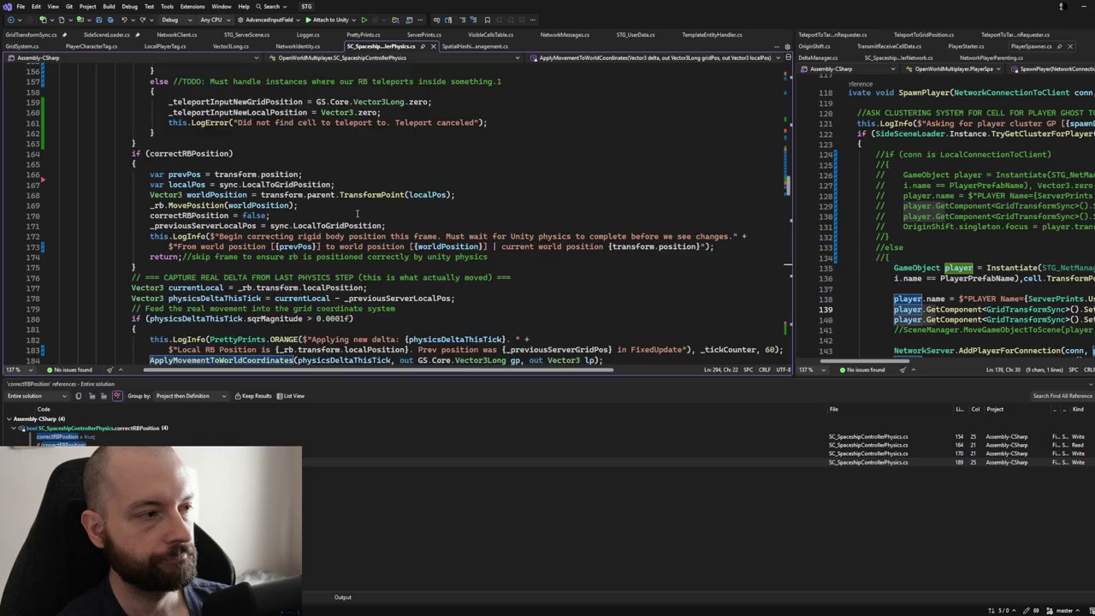
pyautogui.scroll(10, 337, 277)
pyautogui.scroll(1, 357, 220)
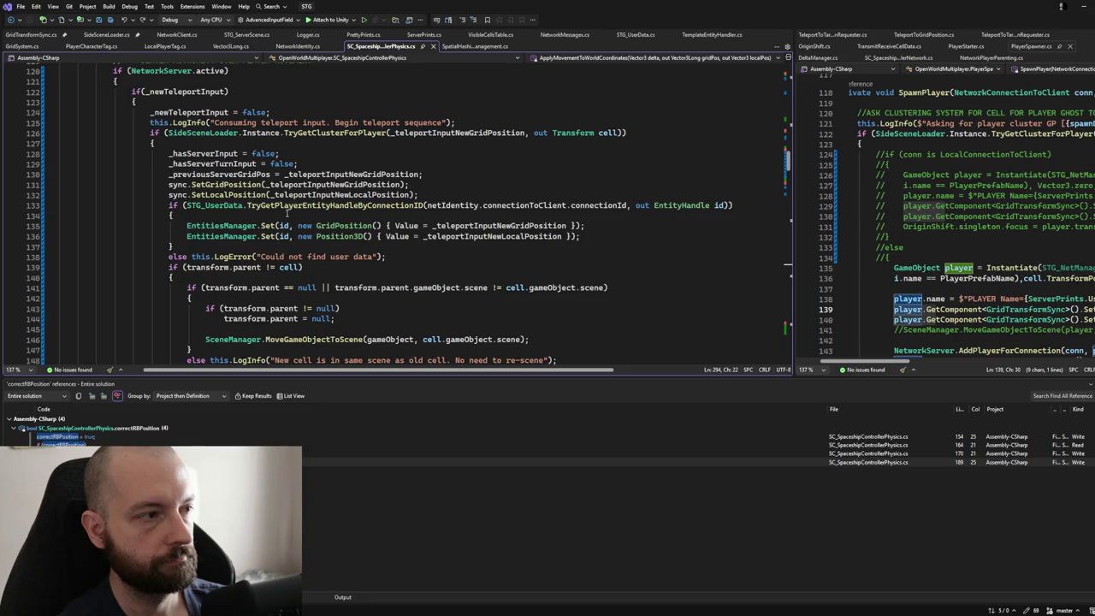
pyautogui.click(373, 133)
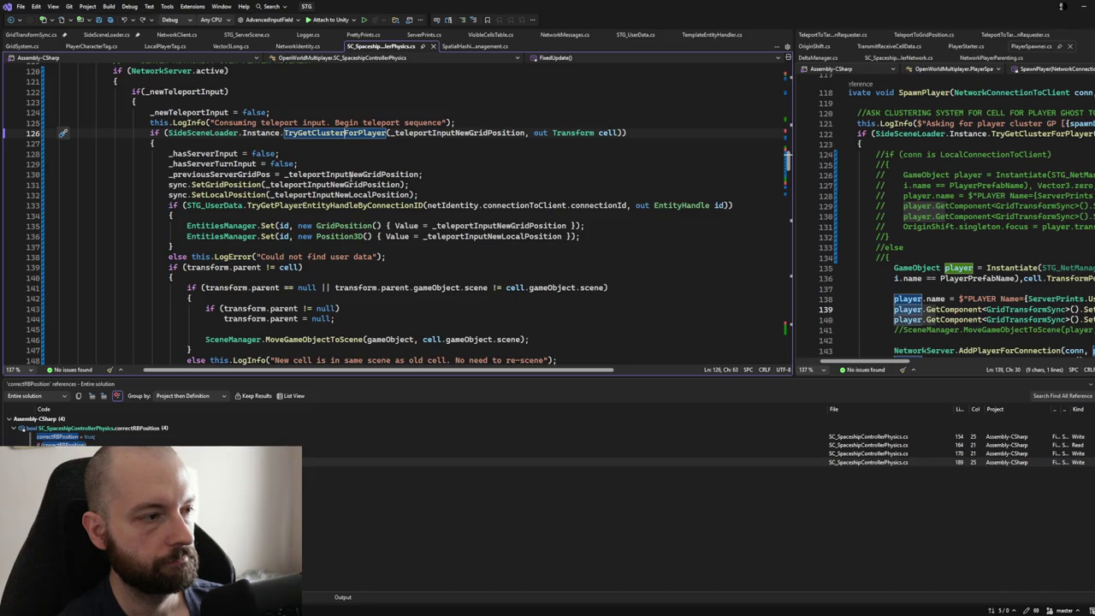
# Step: Locate and select the existing _previousServerLocalPos assignment line to check its usage
pyautogui.scroll(-4, 350, 177)
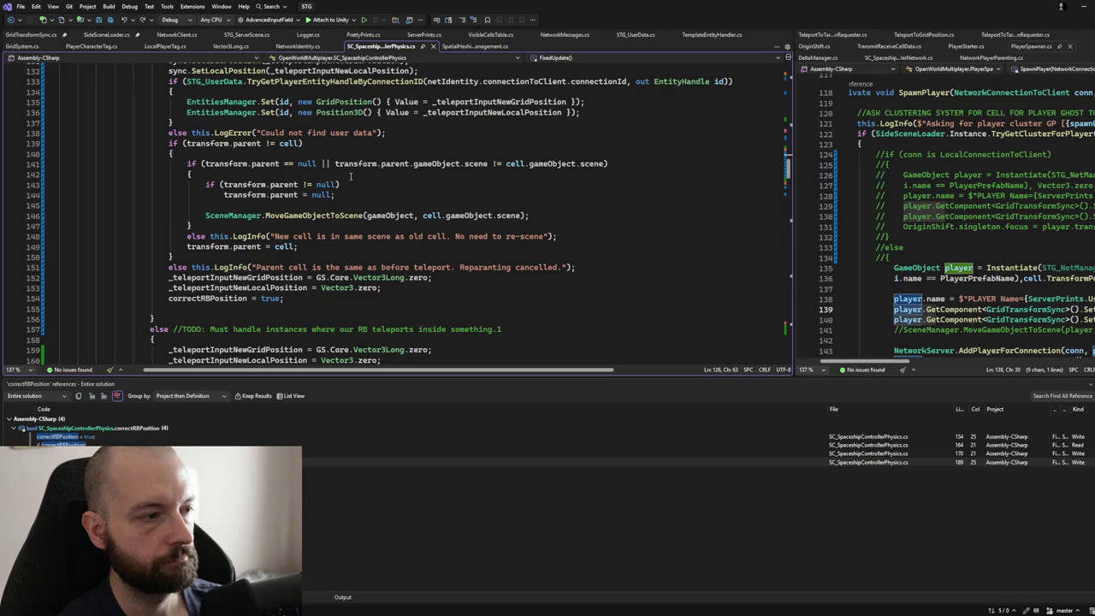
pyautogui.scroll(-7, 350, 177)
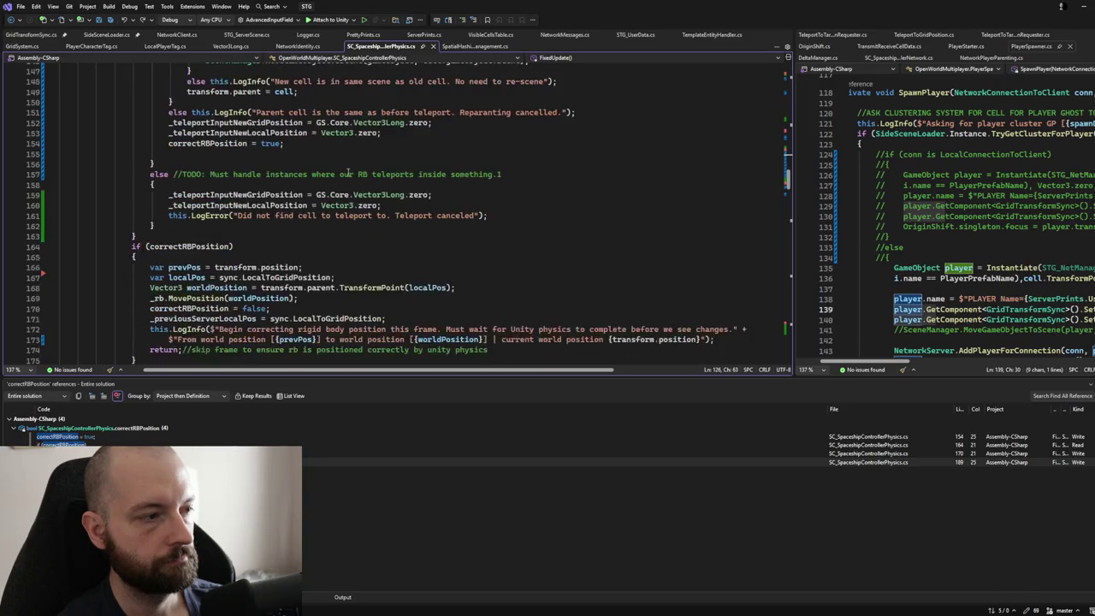
pyautogui.click(210, 256)
pyautogui.moveTo(151, 257); pyautogui.dragTo(396, 255)
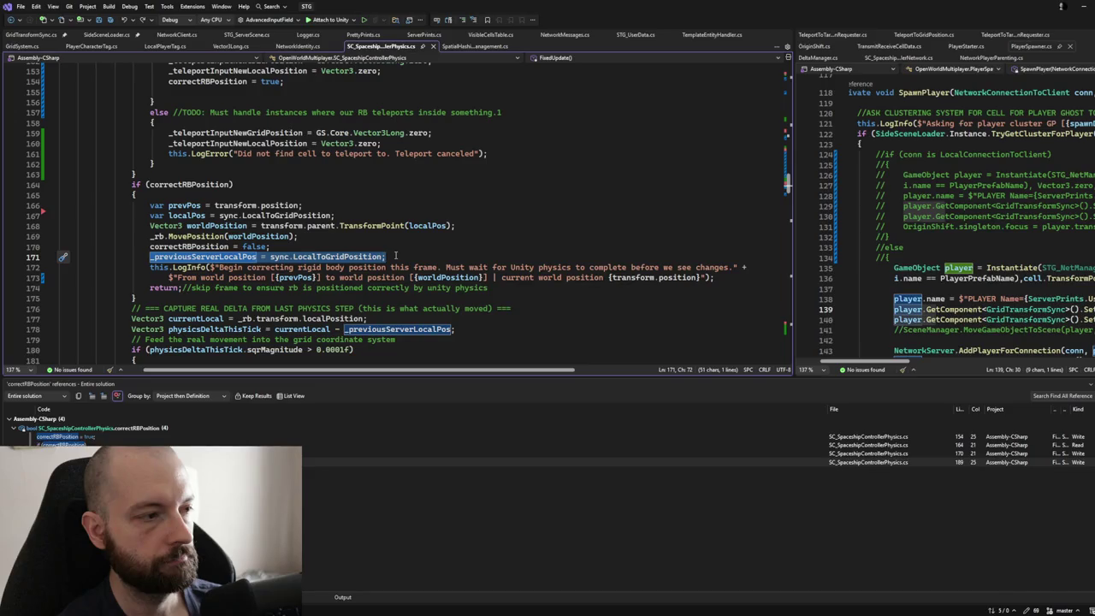
pyautogui.click(256, 257)
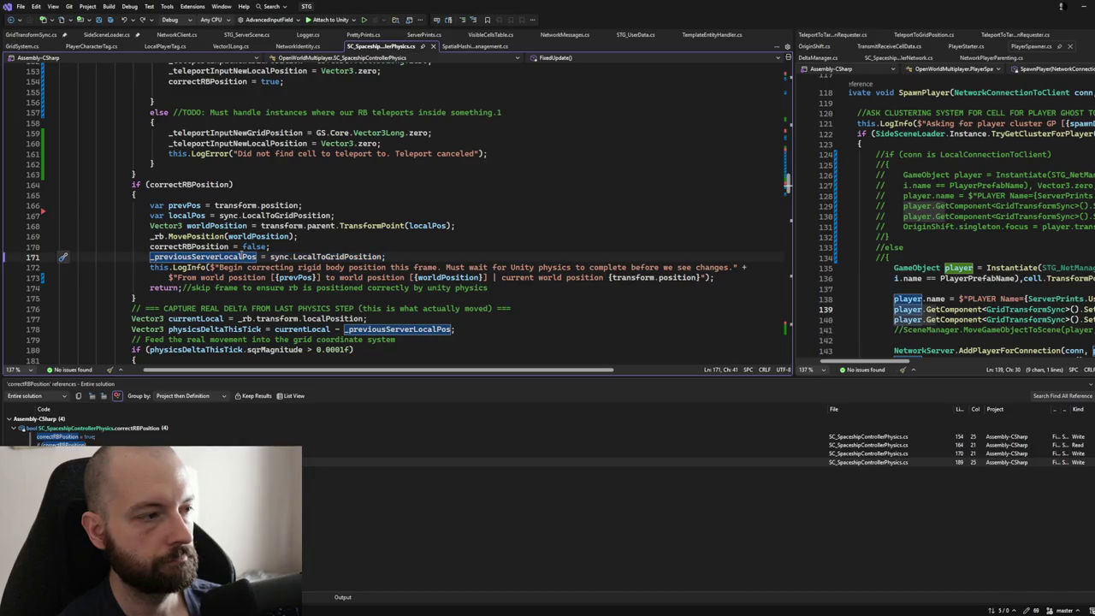
pyautogui.scroll(-1, 242, 256)
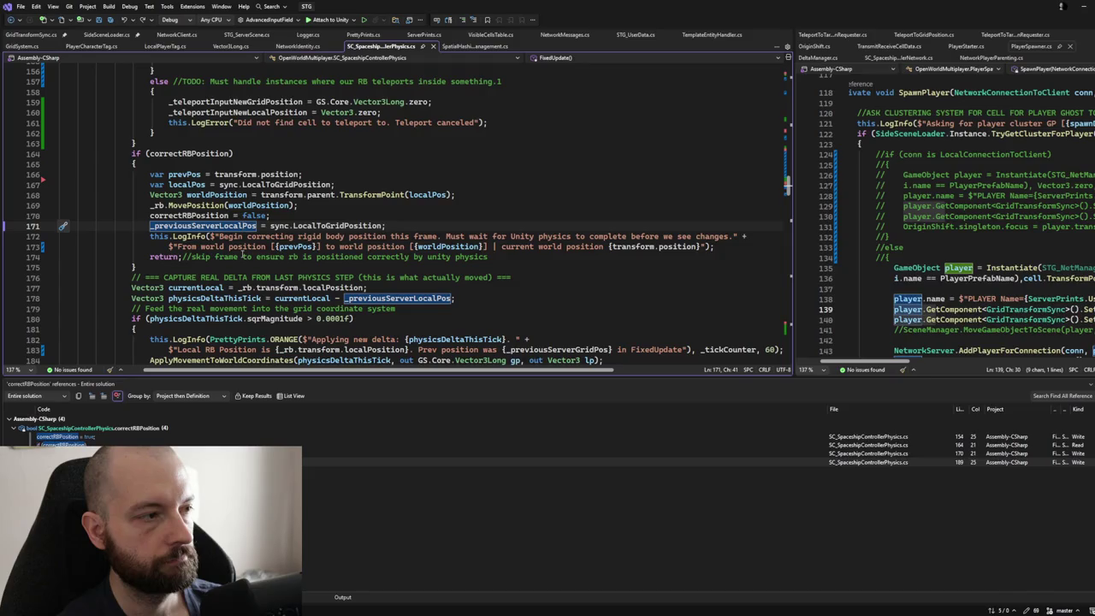
pyautogui.moveTo(148, 226); pyautogui.dragTo(390, 225)
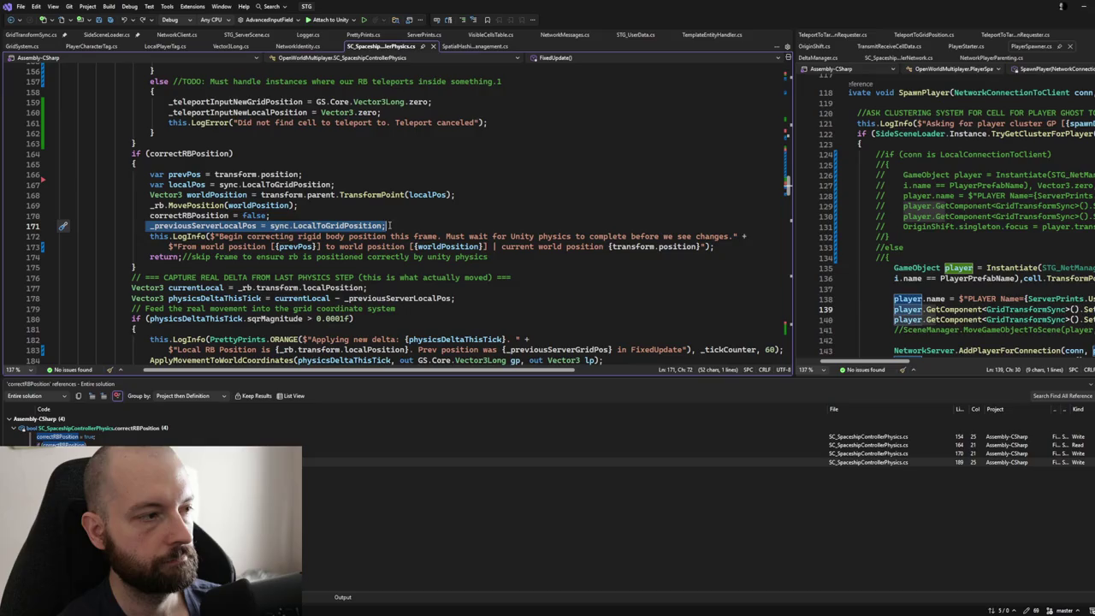
pyautogui.scroll(3, 387, 224)
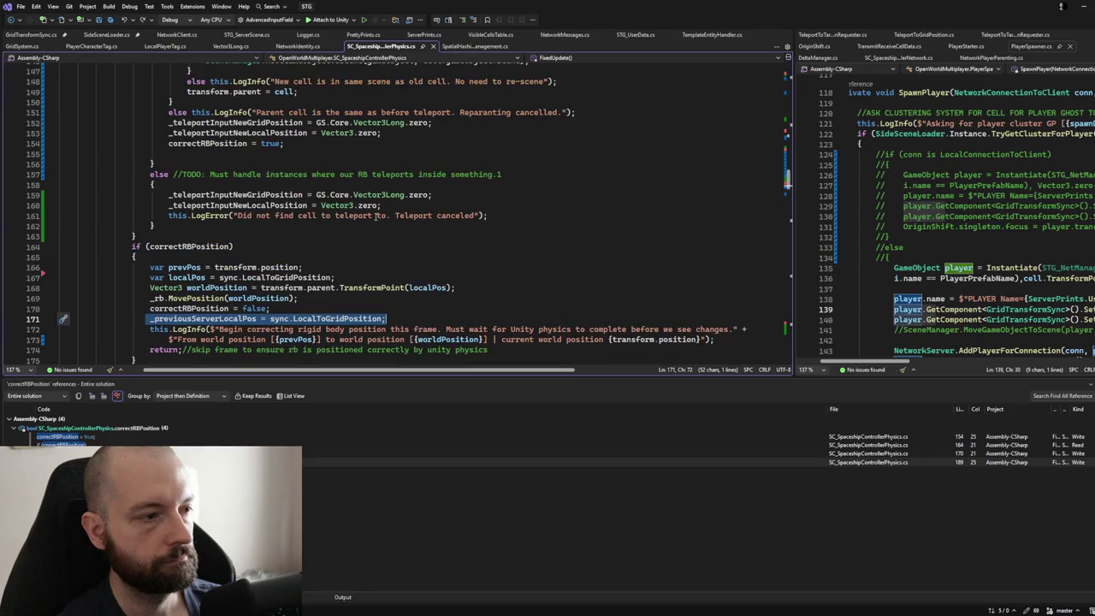
pyautogui.scroll(9, 375, 217)
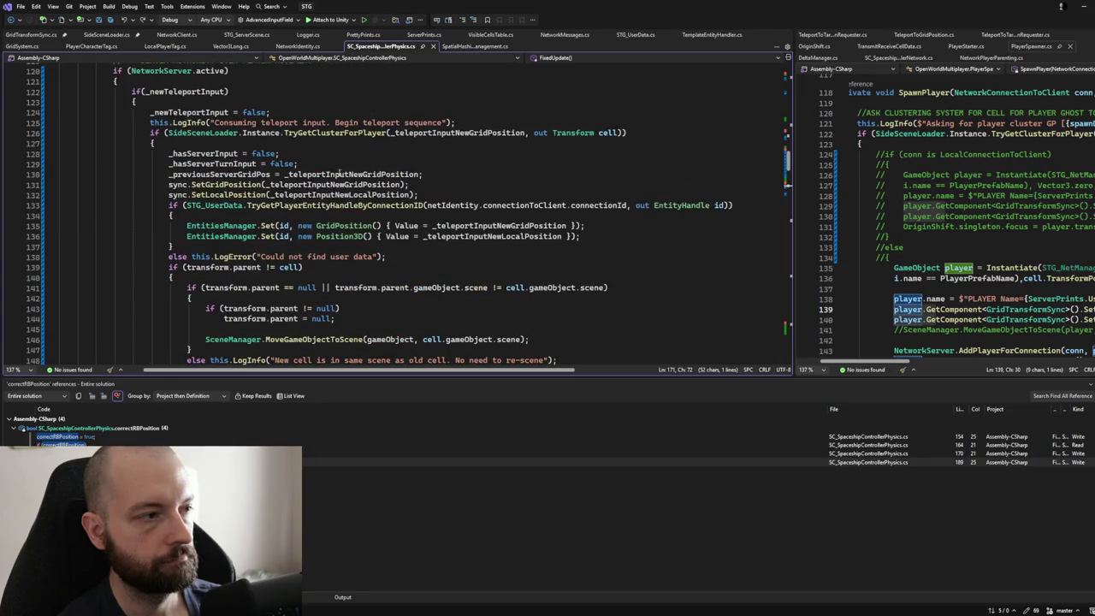
# Step: Add '_previousServerLocalPos = _teleportInputNewLocalPosition;' below the _previousServerGridPos line
pyautogui.click(453, 175)
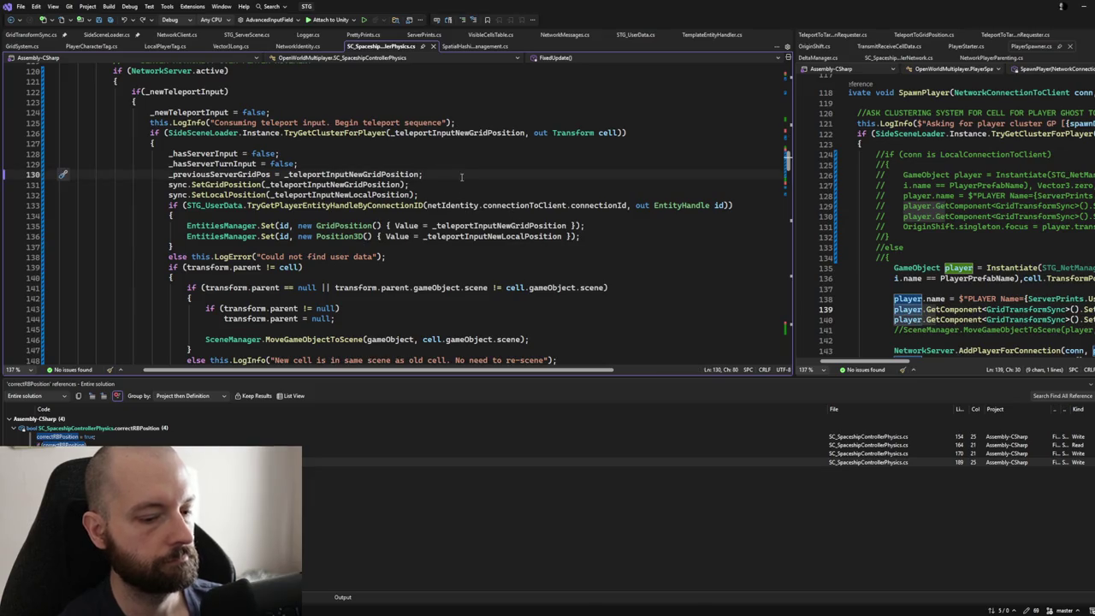
pyautogui.press('Return')
pyautogui.write('_previousServerLocalPos = sync.LocalToGridPosition;')
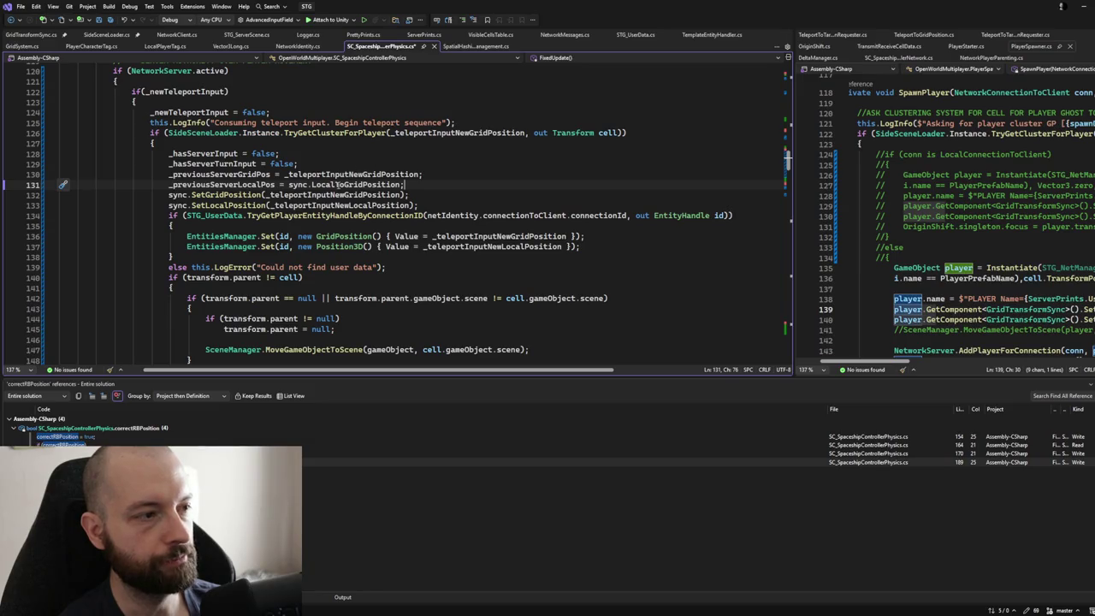
pyautogui.doubleClick(315, 205)
pyautogui.hotkey('ctrl', 'c')
pyautogui.moveTo(289, 185); pyautogui.dragTo(401, 184)
pyautogui.hotkey('ctrl', 'v')
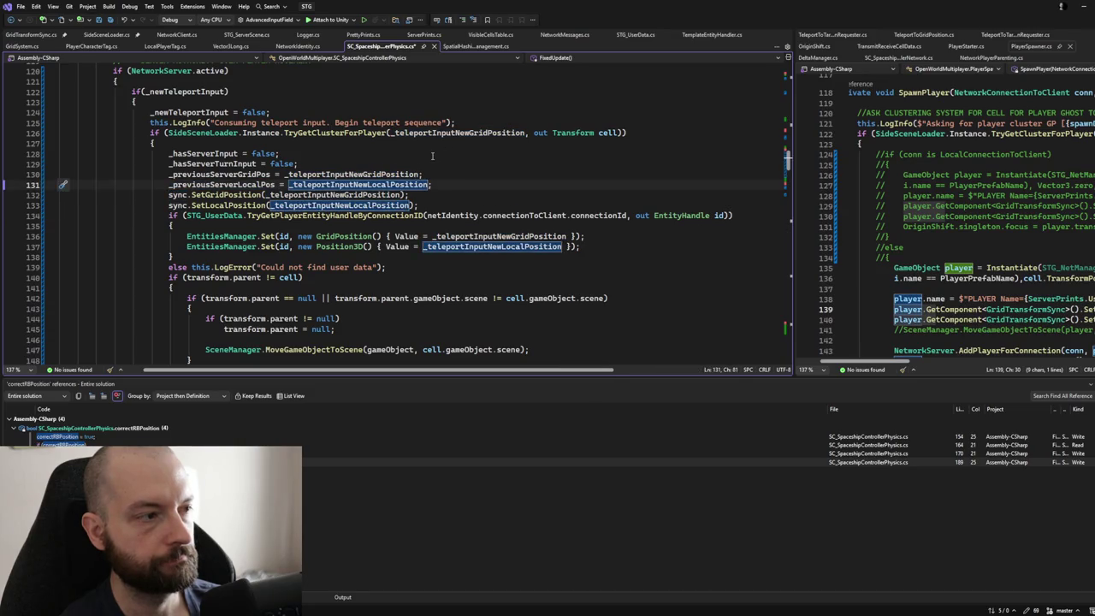
# Step: Check where _teleportInputNewGridPosition is used further down the code
pyautogui.press('Up')
pyautogui.press('Up')
pyautogui.press('Up')
pyautogui.click(400, 173)
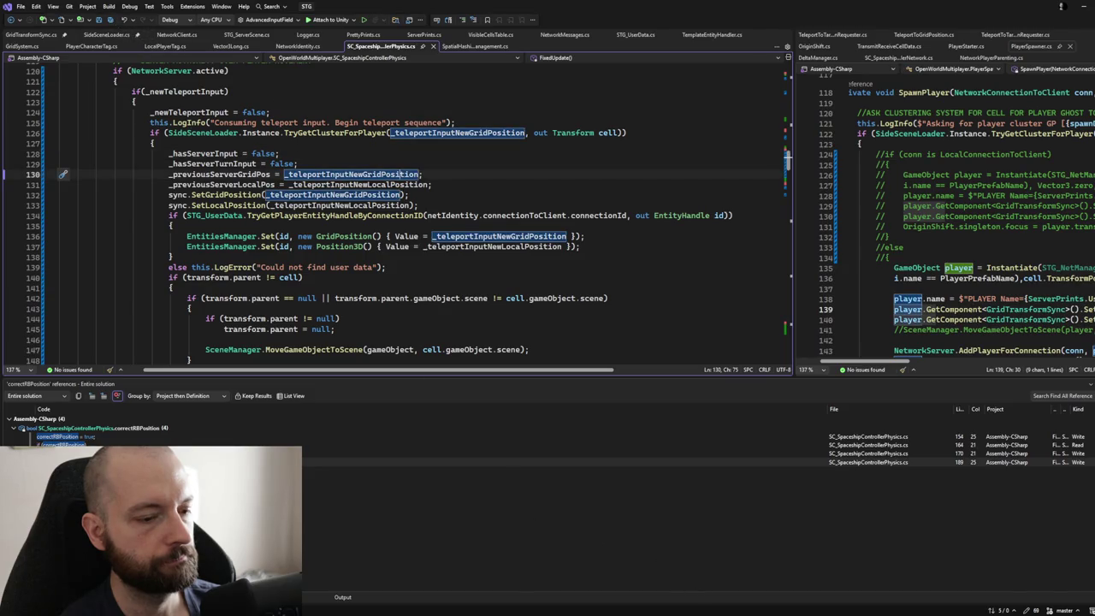
pyautogui.scroll(-1, 371, 210)
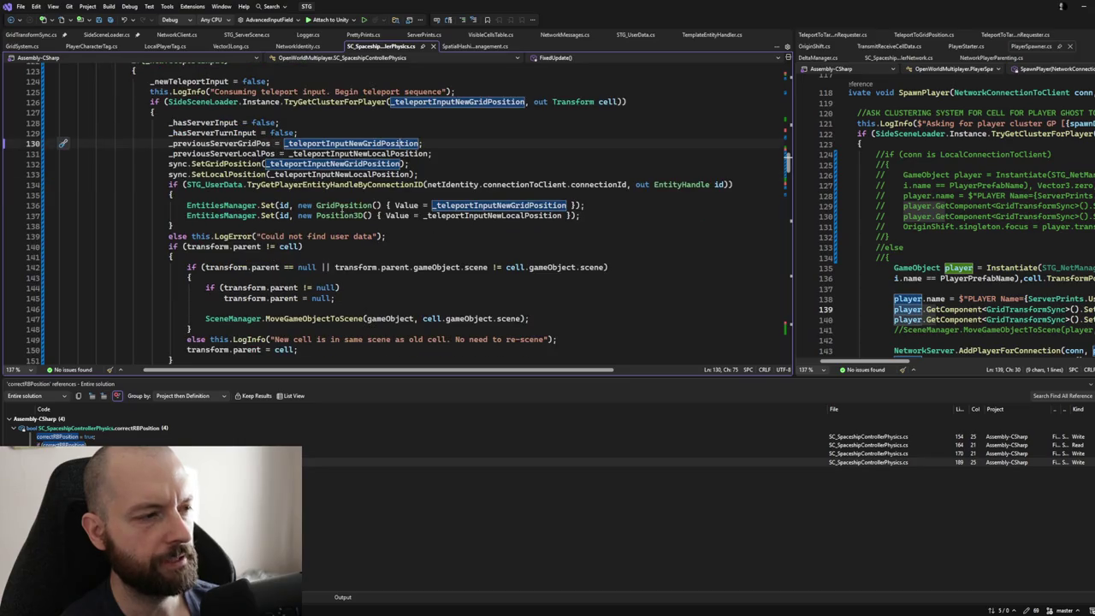
pyautogui.scroll(-5, 342, 210)
pyautogui.scroll(-8, 340, 208)
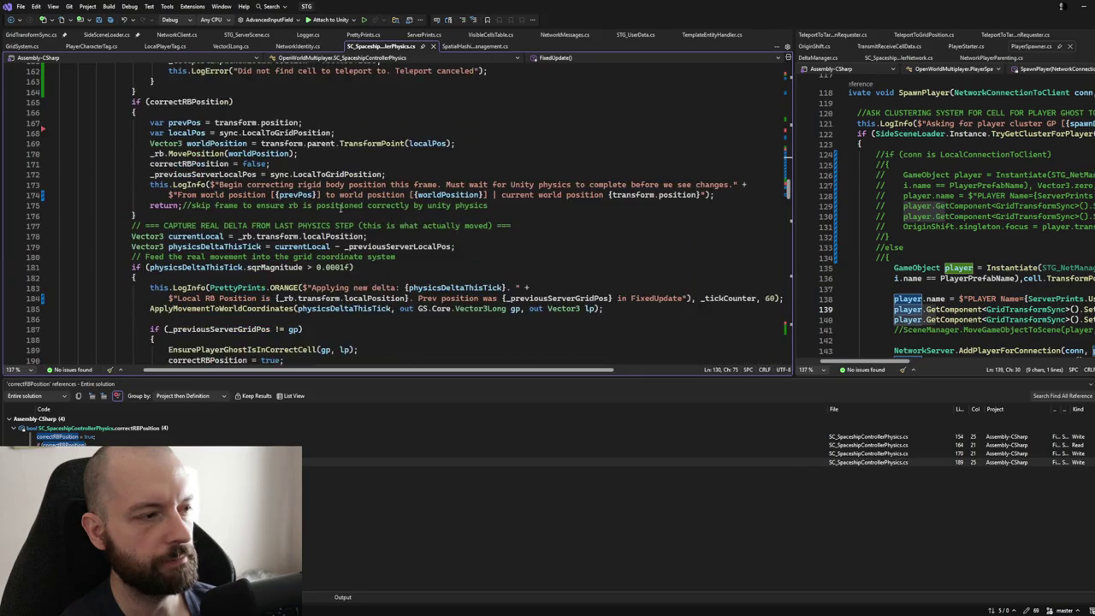
pyautogui.scroll(-3, 340, 208)
# Step: Inspect the ApplyMovementToWorldCoordinates call and the 'applying new delta' log line
pyautogui.click(274, 216)
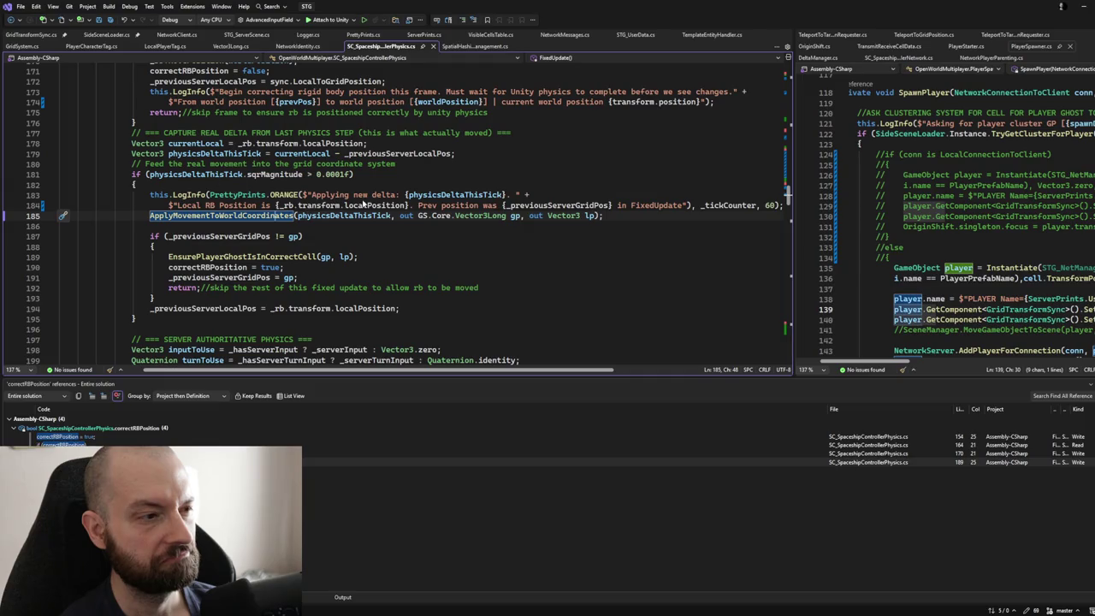
pyautogui.click(742, 205)
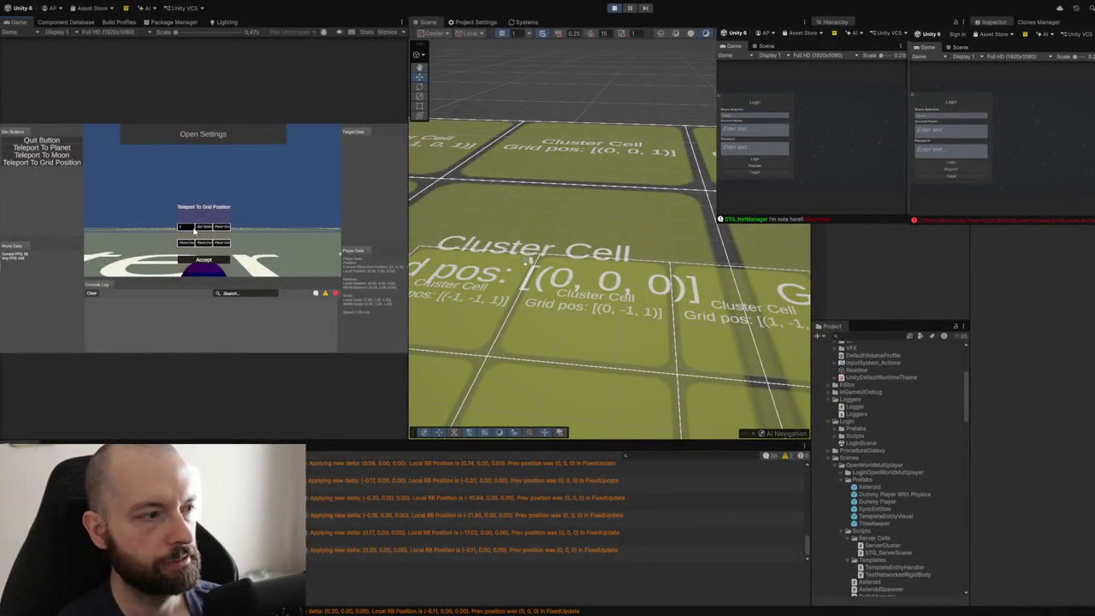
# Step: Run the teleport, then compare the two rigid body correction log messages, including the move toward 500
pyautogui.click(226, 261)
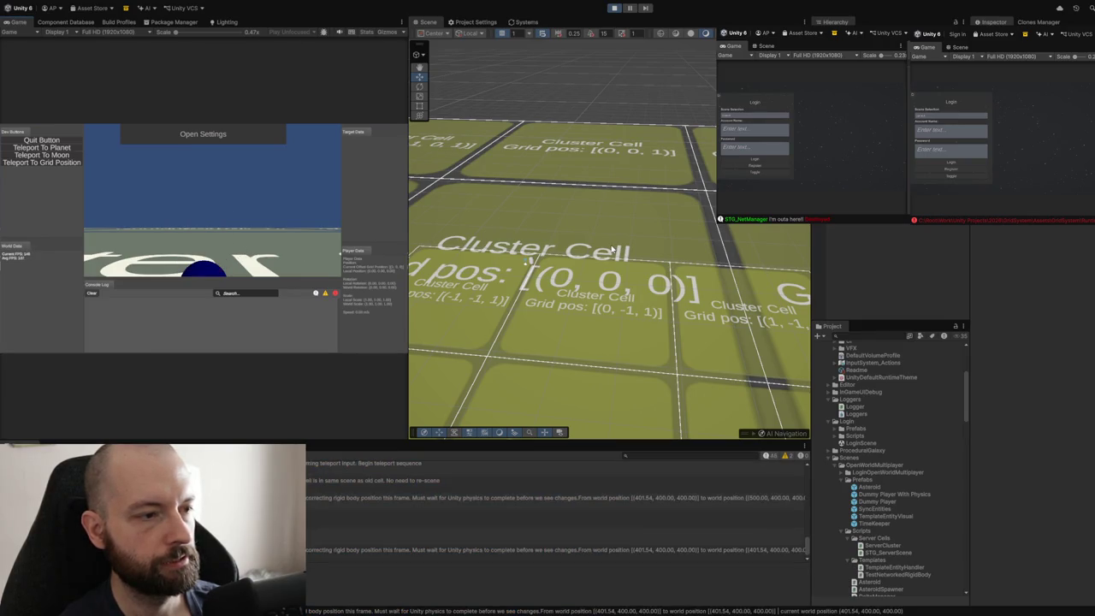
pyautogui.click(431, 503)
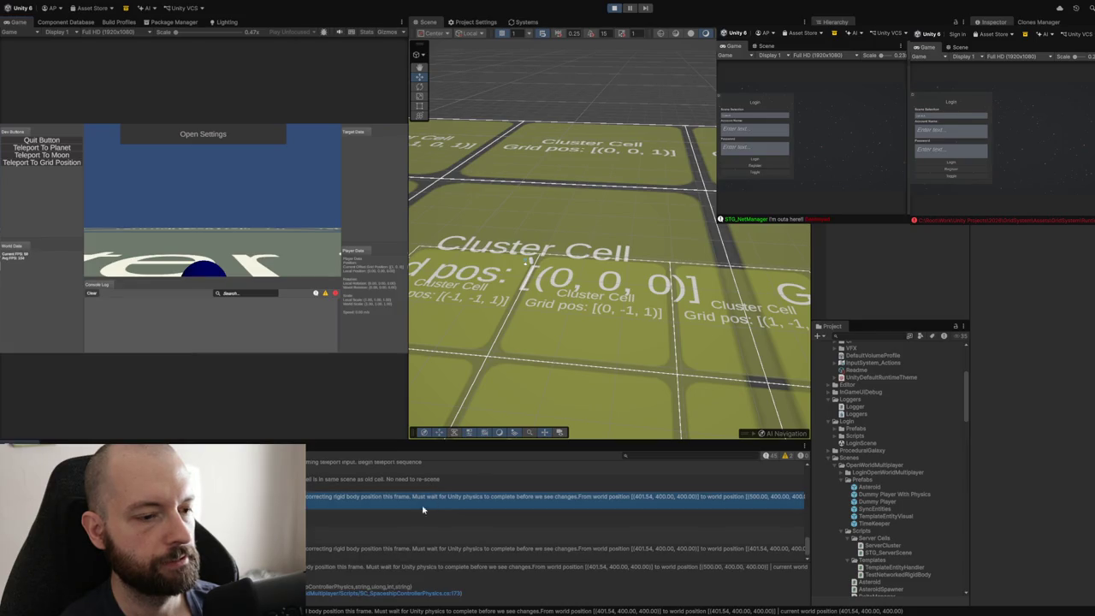
pyautogui.click(422, 550)
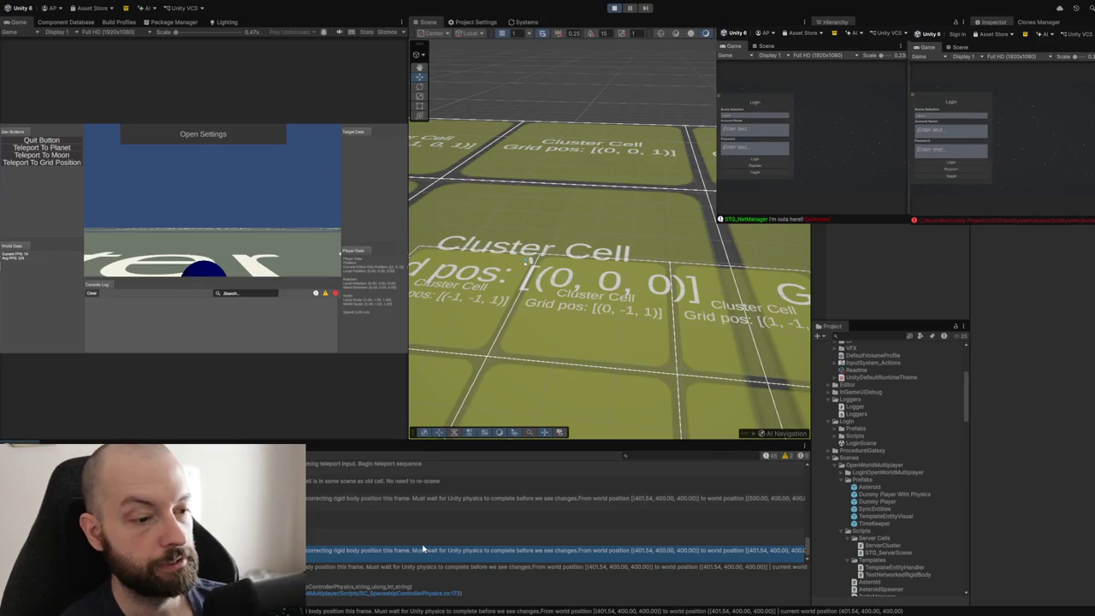
pyautogui.click(563, 500)
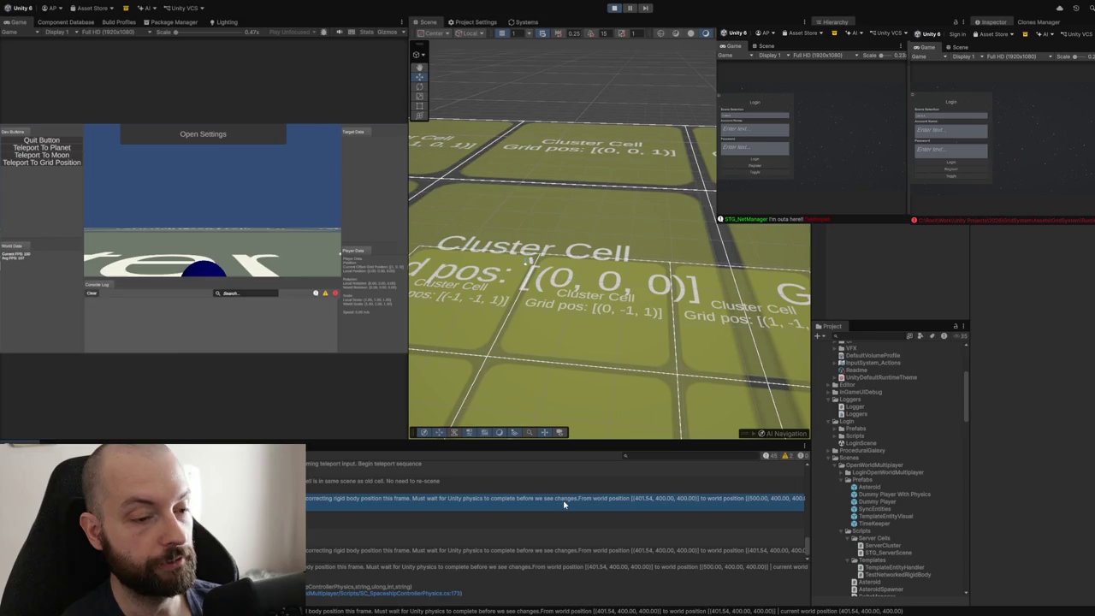
pyautogui.click(584, 556)
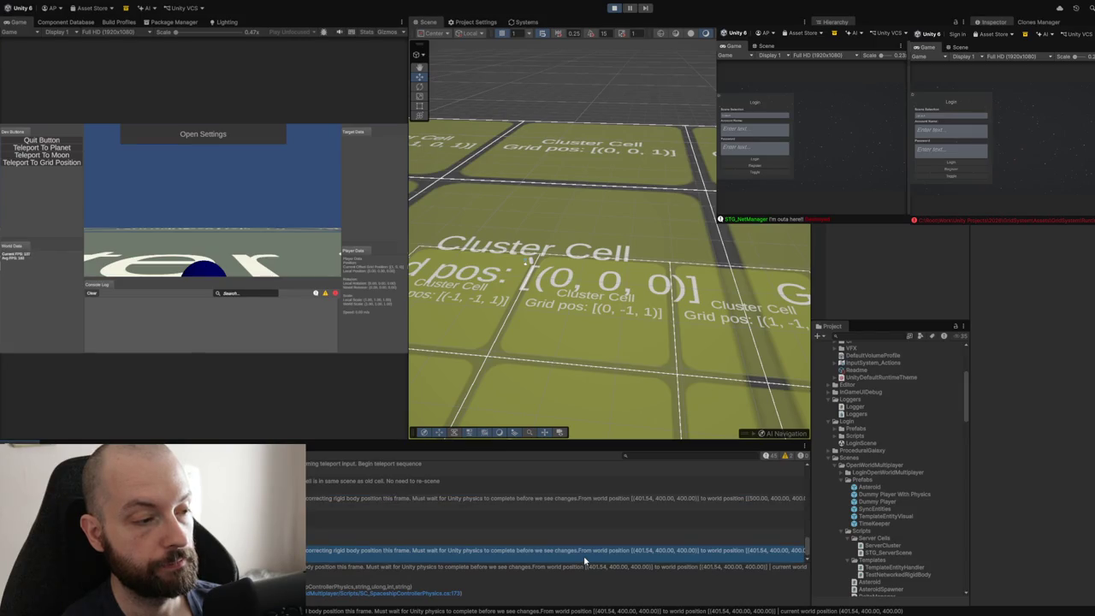
pyautogui.click(563, 506)
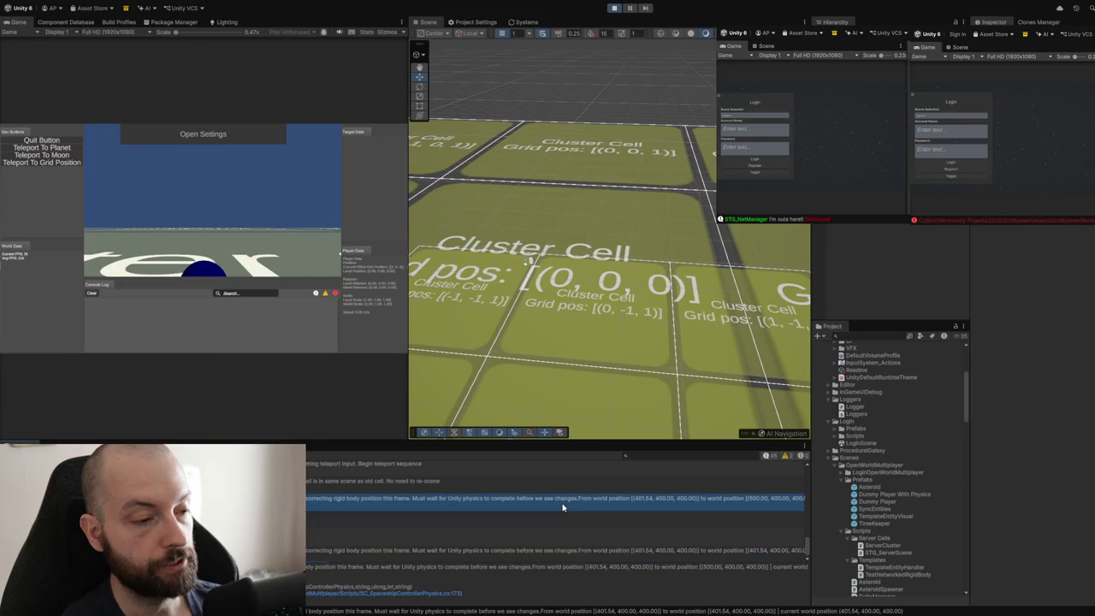
pyautogui.click(527, 552)
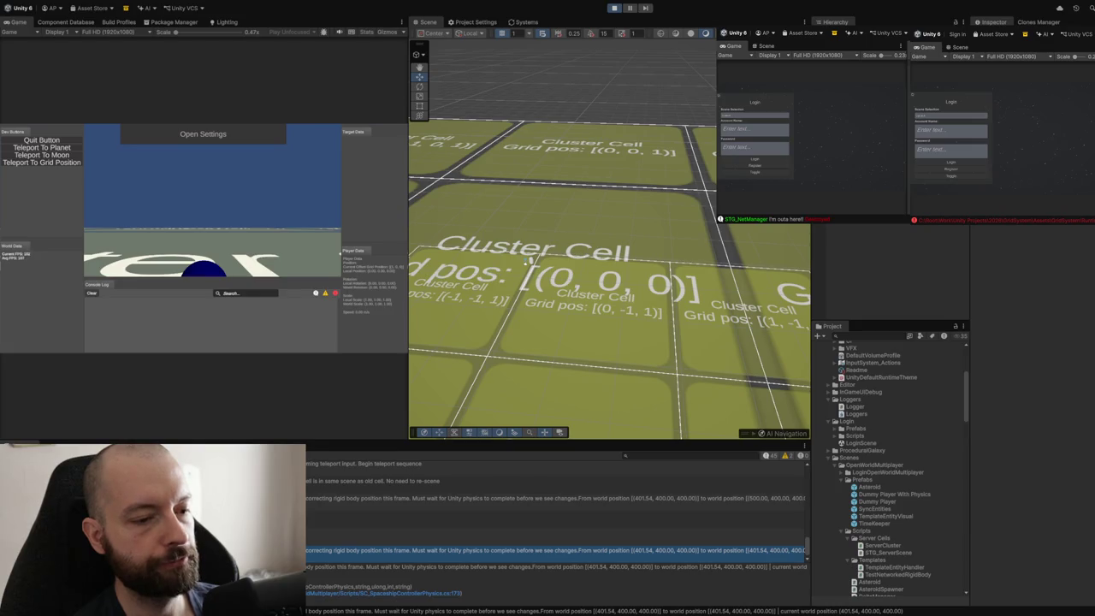
# Step: Stop the current play session and launch play mode again
pyautogui.click(614, 9)
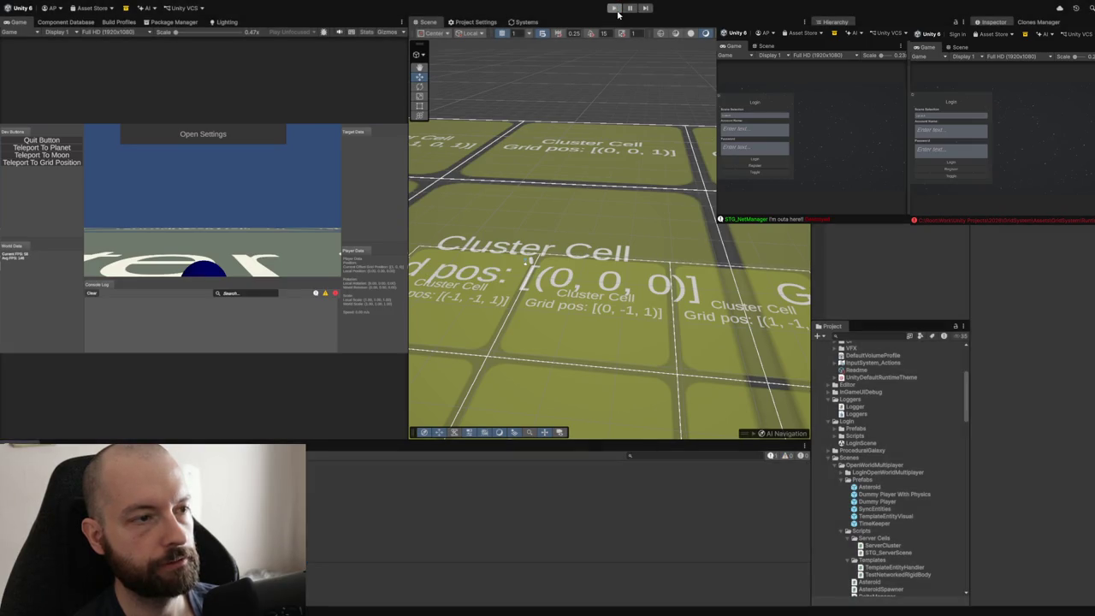
pyautogui.click(615, 8)
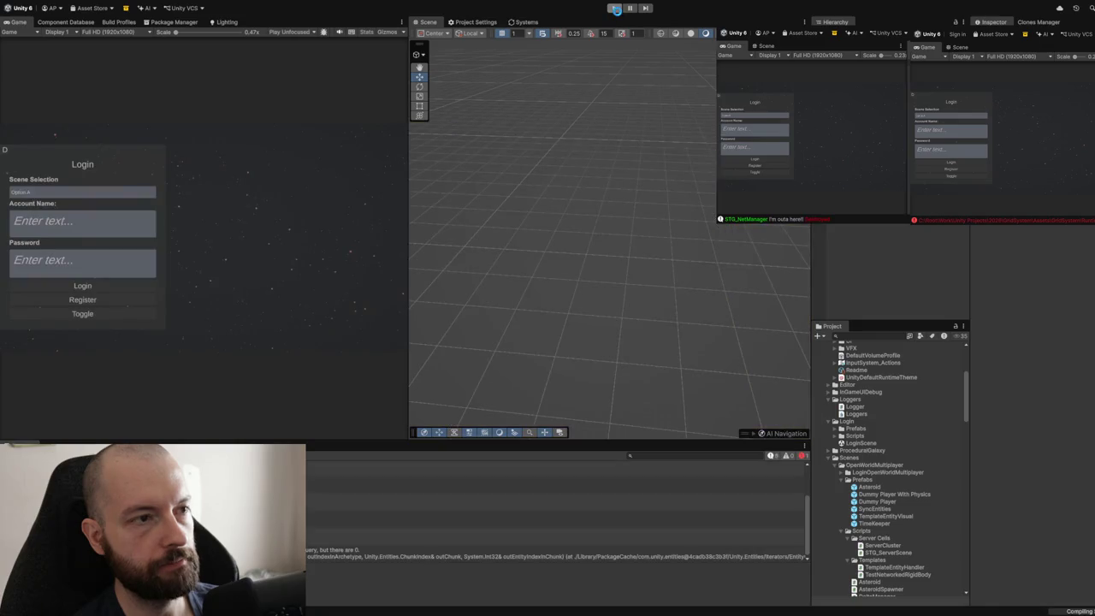
# Step: Toggle play mode off, on and off again while scripts recompile
pyautogui.click(615, 9)
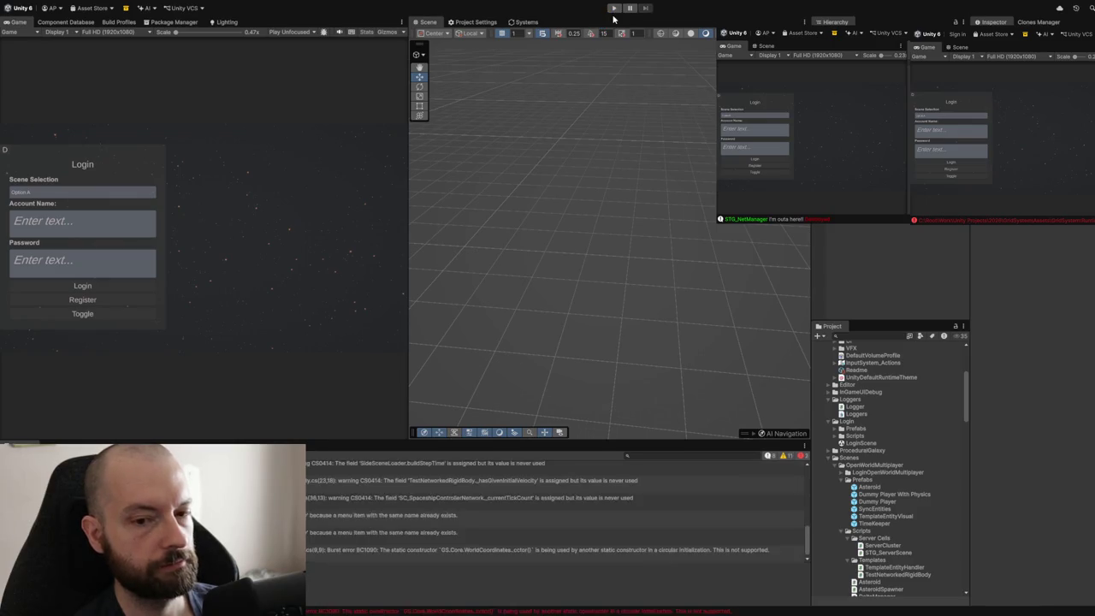
pyautogui.click(613, 8)
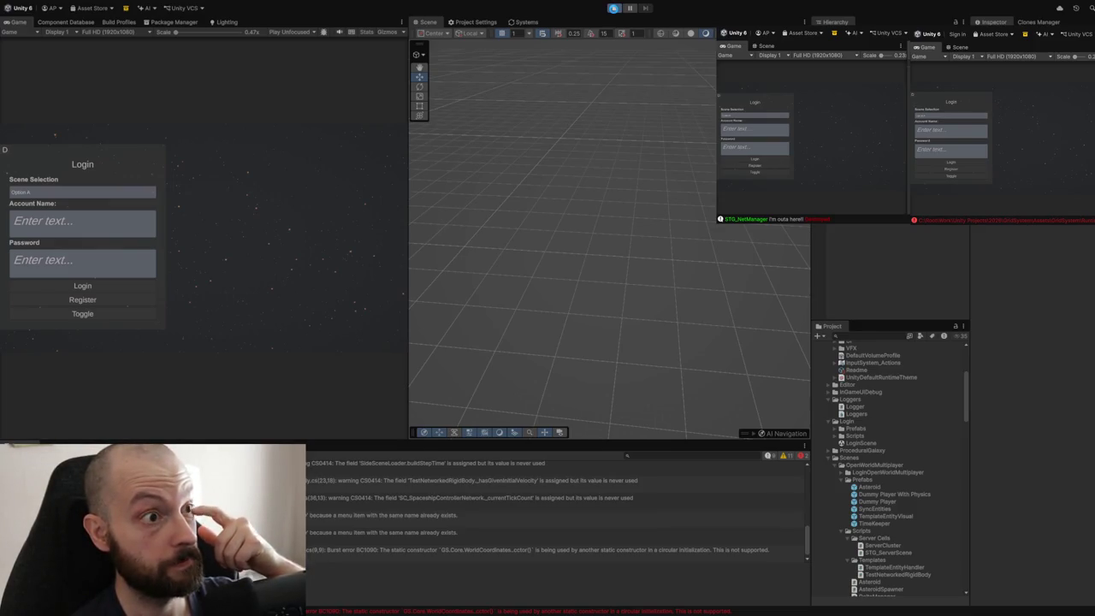
pyautogui.click(612, 9)
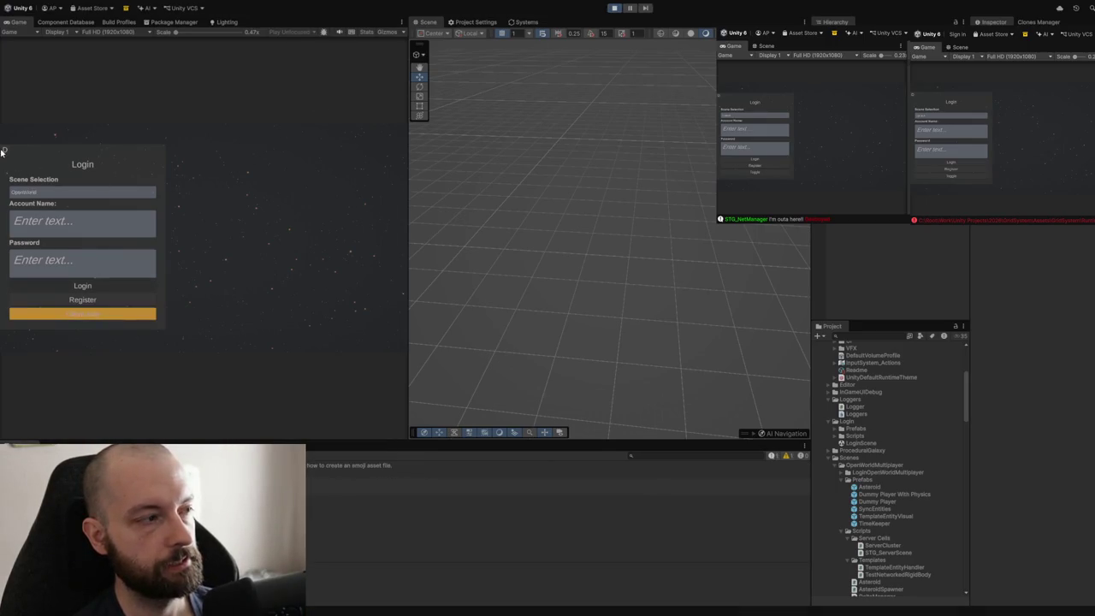
# Step: Switch to Host mode and register a new account with an account name and password
pyautogui.click(44, 315)
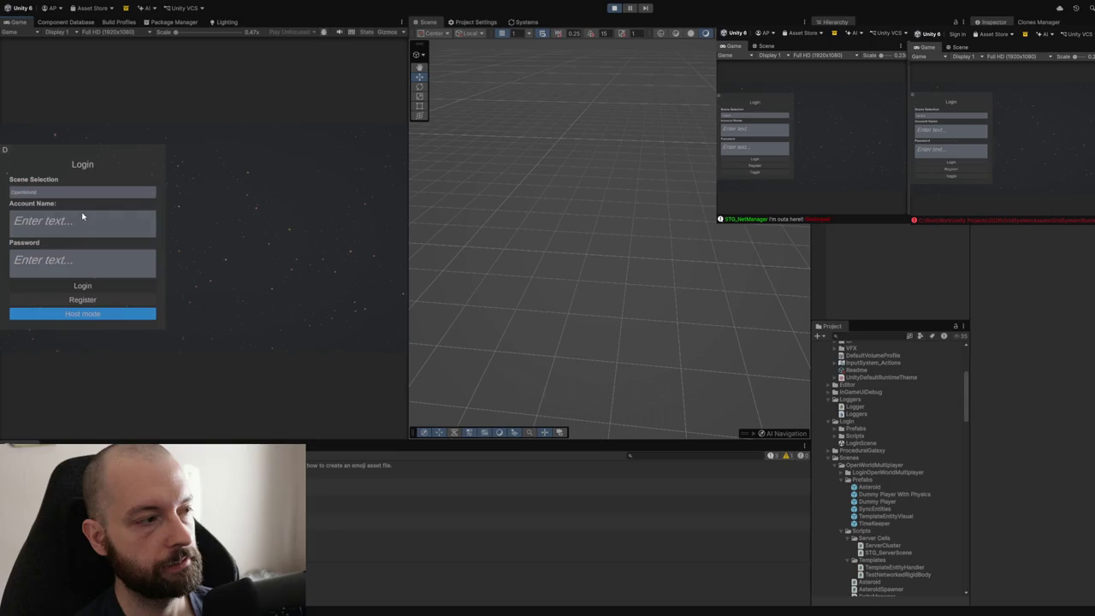
pyautogui.click(37, 300)
pyautogui.press('Tab')
pyautogui.write('a')
pyautogui.press('Tab')
pyautogui.write('a')
pyautogui.click(59, 277)
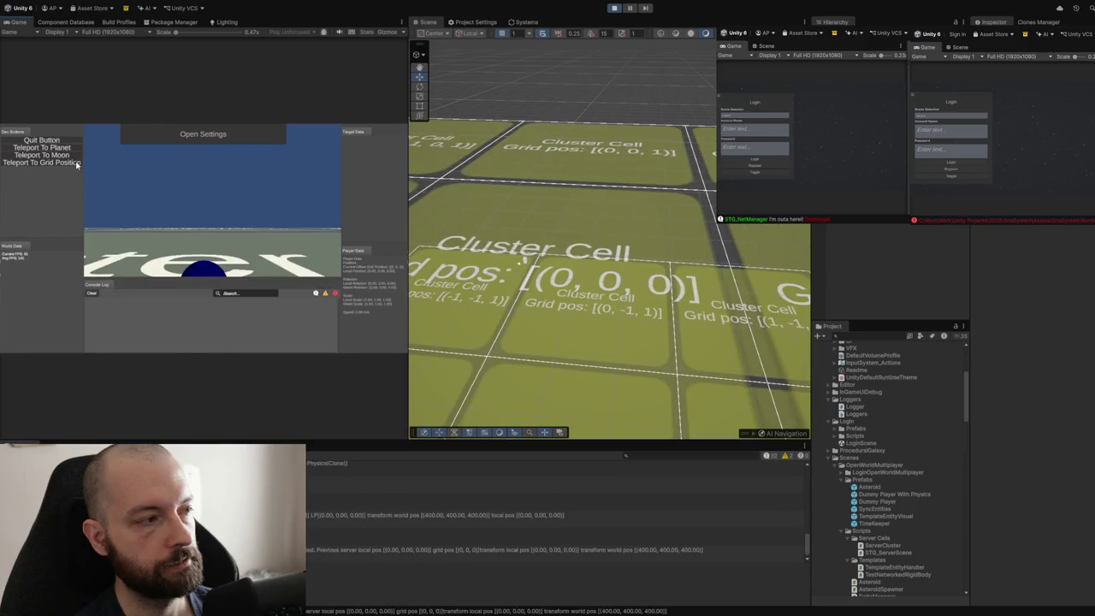
# Step: Run a grid-position teleport and check a teleport log entry's stack trace
pyautogui.click(75, 163)
pyautogui.click(192, 228)
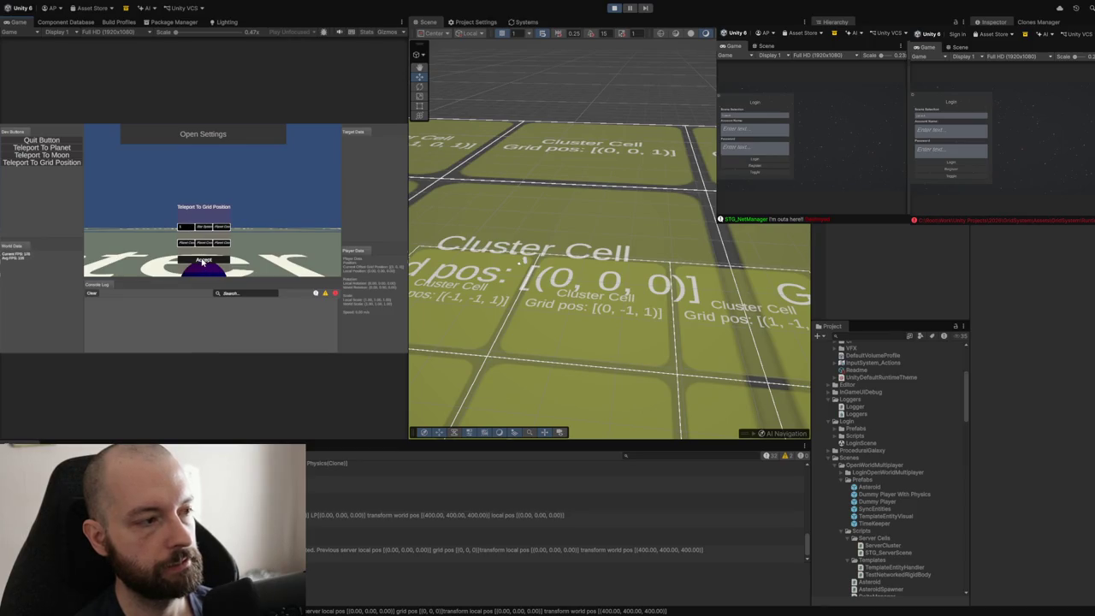
pyautogui.click(203, 261)
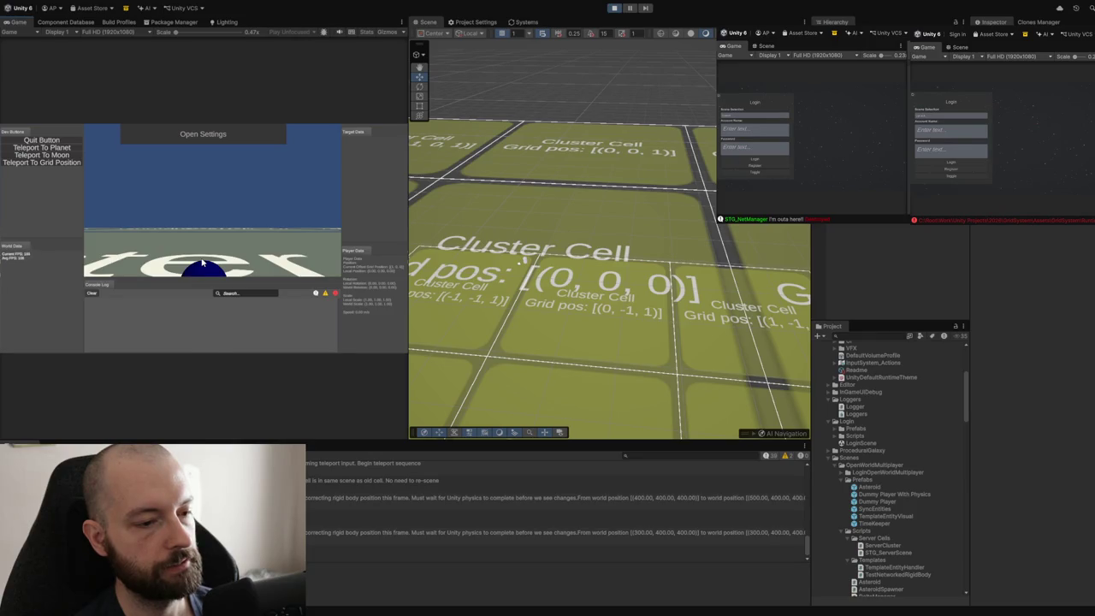
pyautogui.click(504, 533)
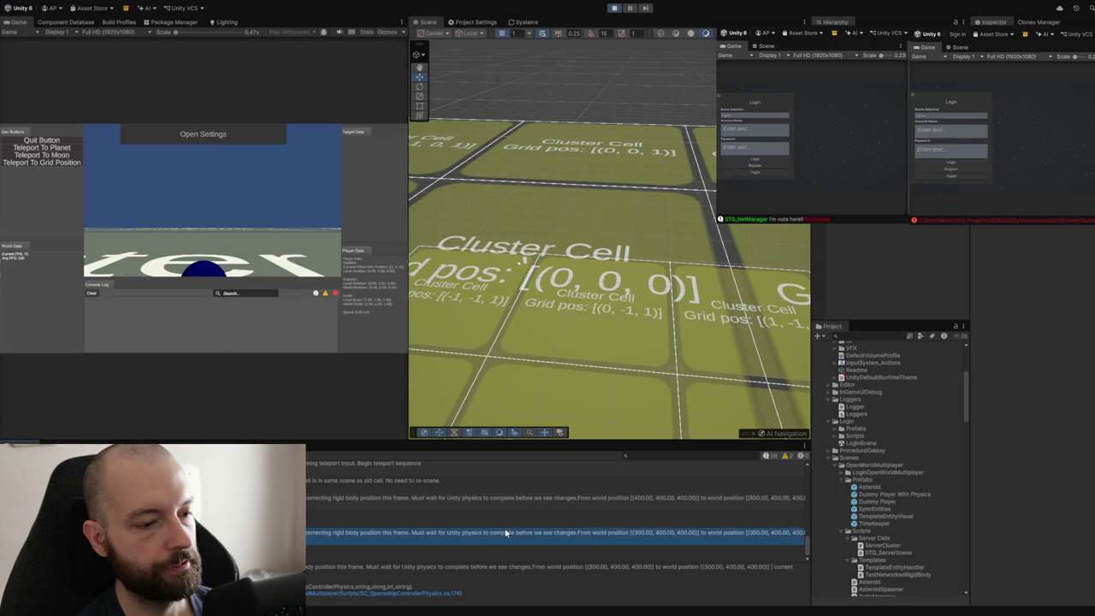
# Step: Teleport the ship to grid position (1, 0, 0)
pyautogui.moveTo(530, 329)
pyautogui.mouseDown()
pyautogui.moveTo(499, 334)
pyautogui.moveTo(551, 352)
pyautogui.moveTo(681, 338)
pyautogui.mouseUp()
pyautogui.moveTo(584, 346)
pyautogui.mouseDown()
pyautogui.moveTo(610, 318)
pyautogui.moveTo(598, 325)
pyautogui.mouseUp()
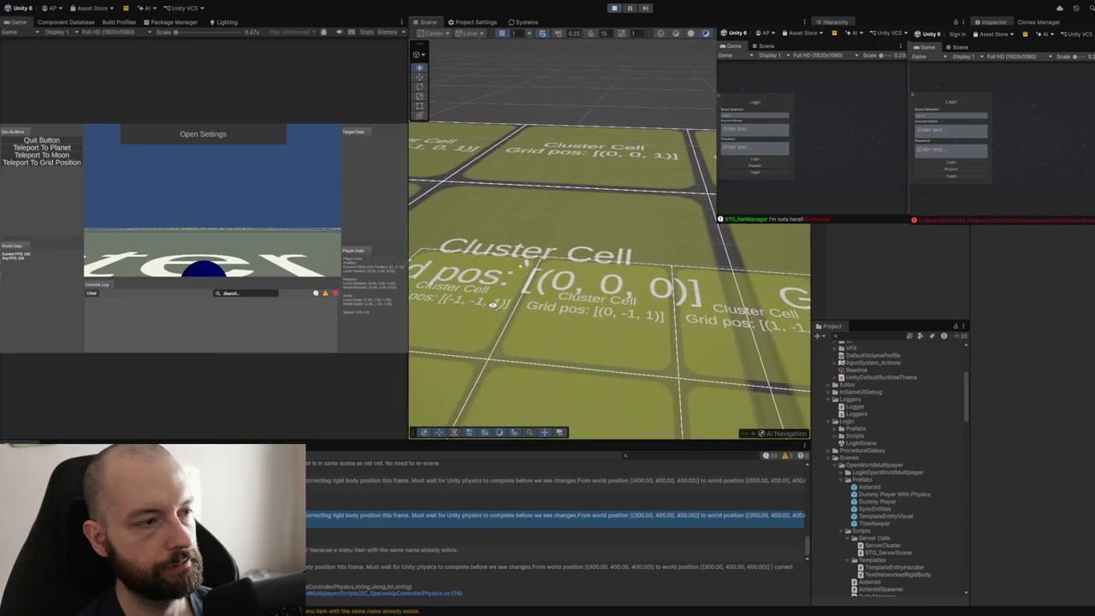
pyautogui.click(68, 164)
pyautogui.click(184, 227)
pyautogui.write('1')
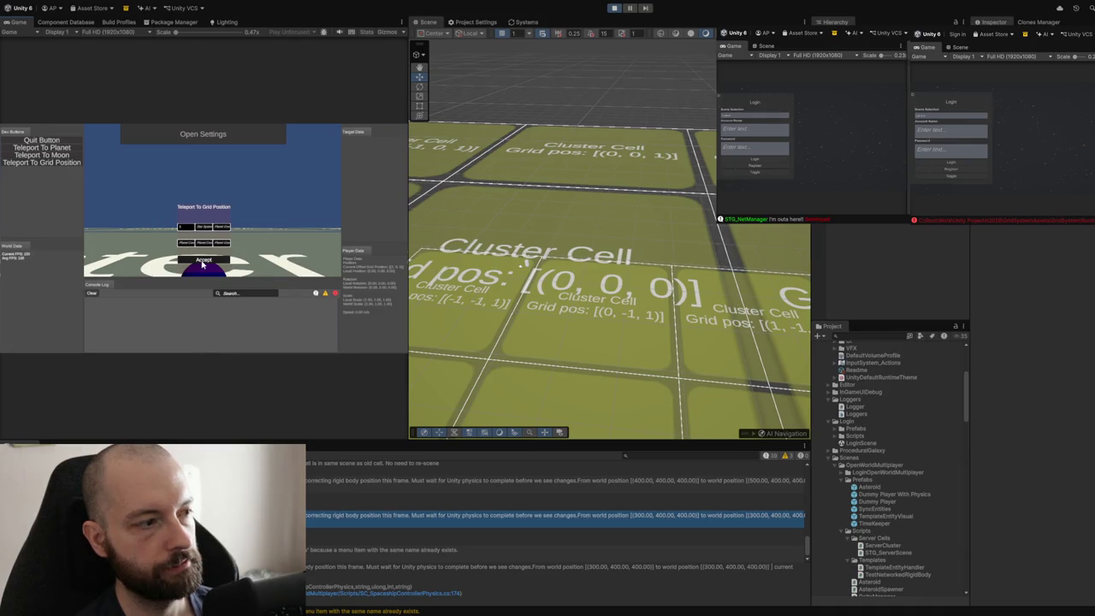
pyautogui.click(203, 261)
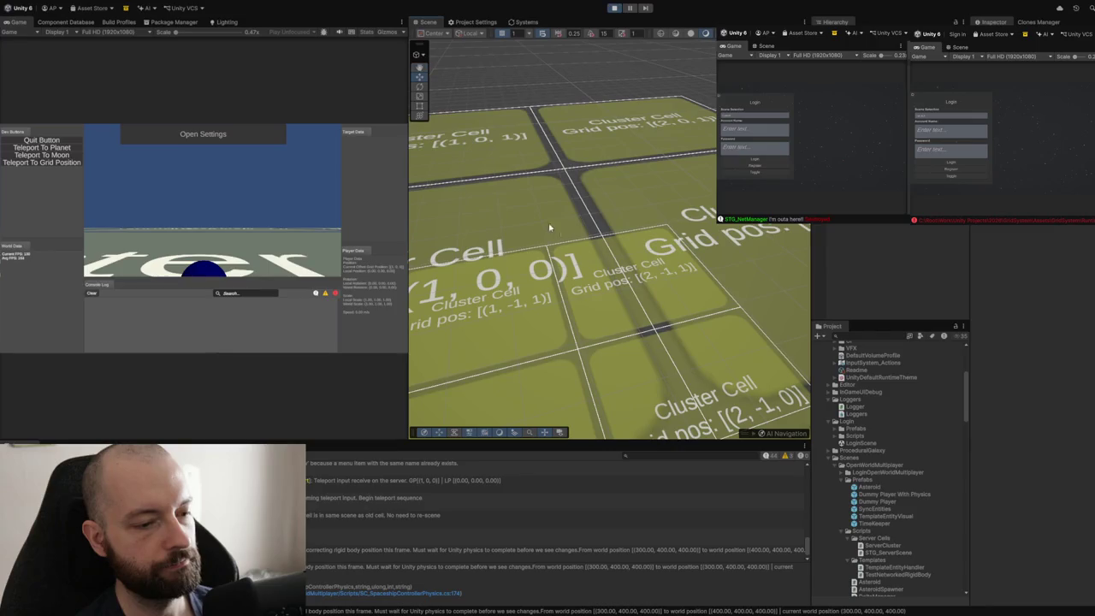
# Step: Teleport the ship back to grid (0, 0, 0), then to (0, 1, 0)
pyautogui.click(75, 162)
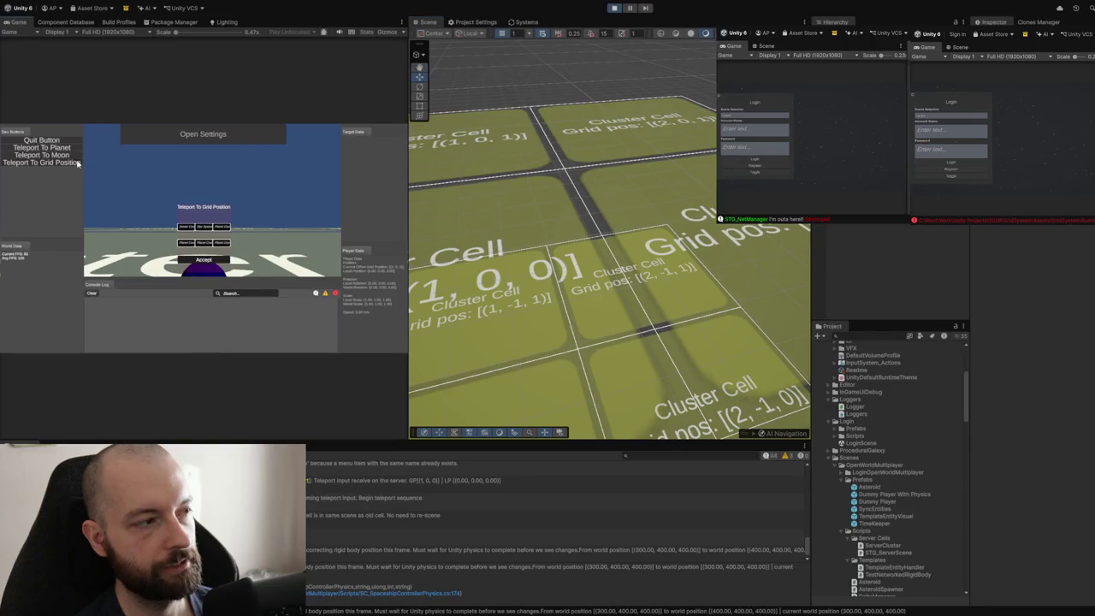
pyautogui.click(181, 227)
pyautogui.write('0')
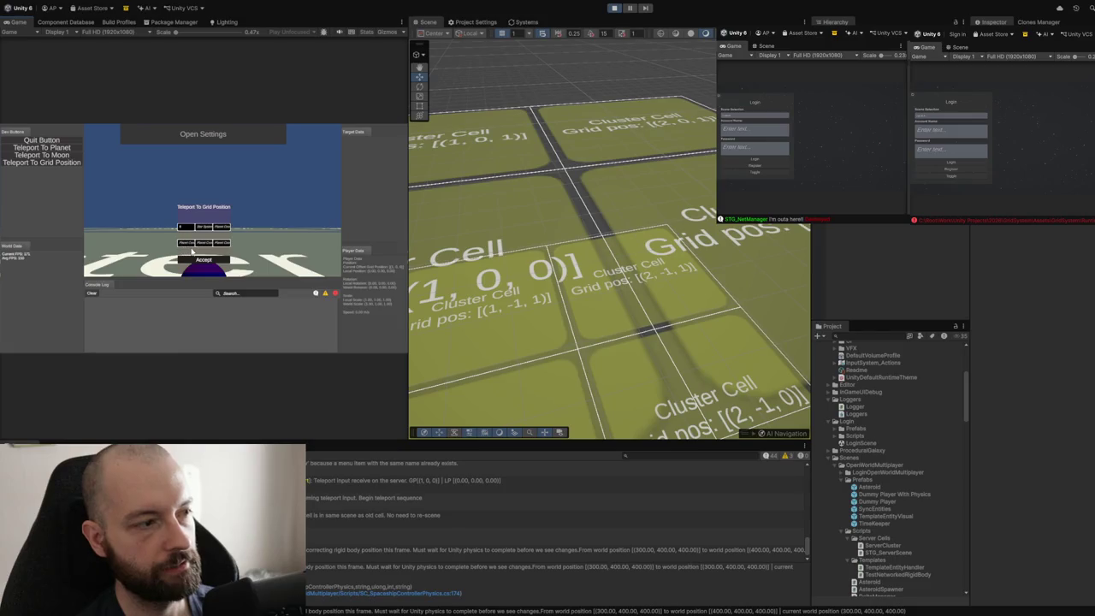
pyautogui.click(191, 261)
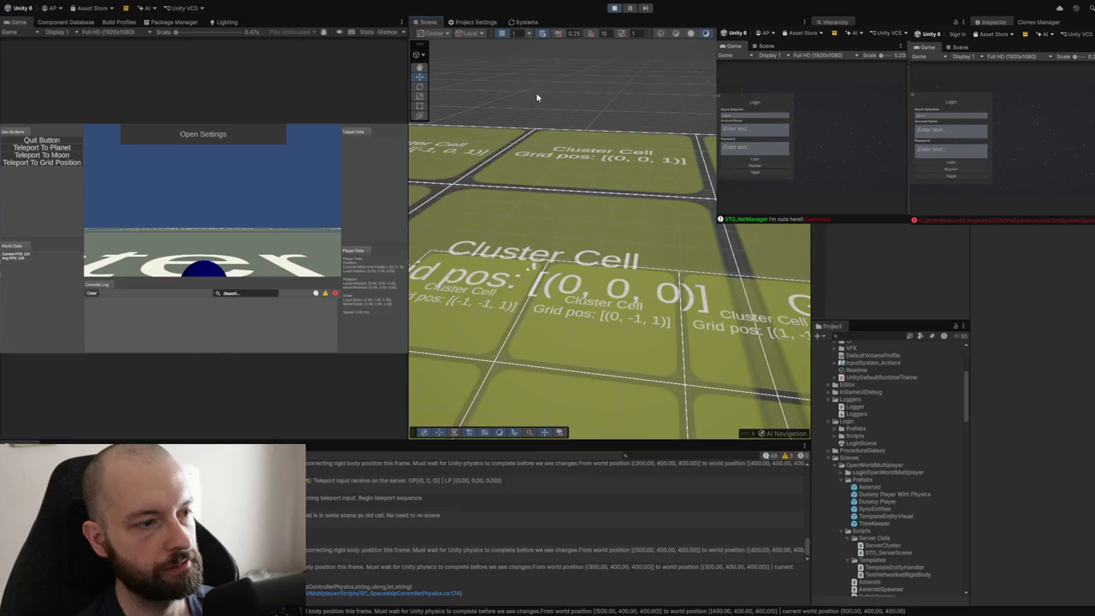
pyautogui.click(52, 166)
pyautogui.click(204, 228)
pyautogui.write('1')
pyautogui.click(217, 260)
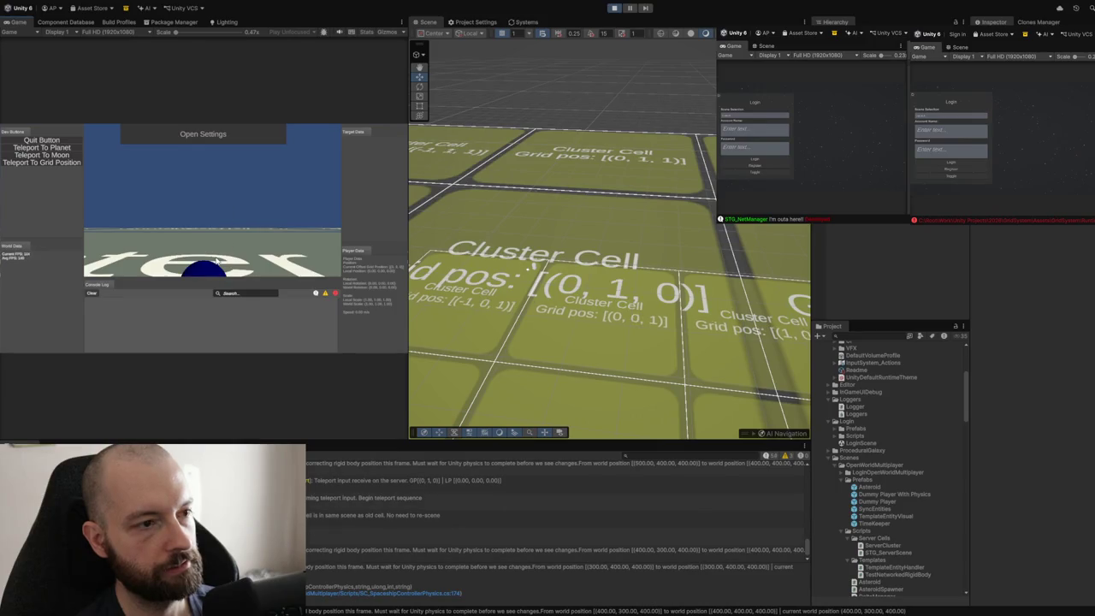
# Step: Teleport to Cluster Cell (0, 25, 0), then back to grid cell (0, 0, 0)
pyautogui.click(78, 167)
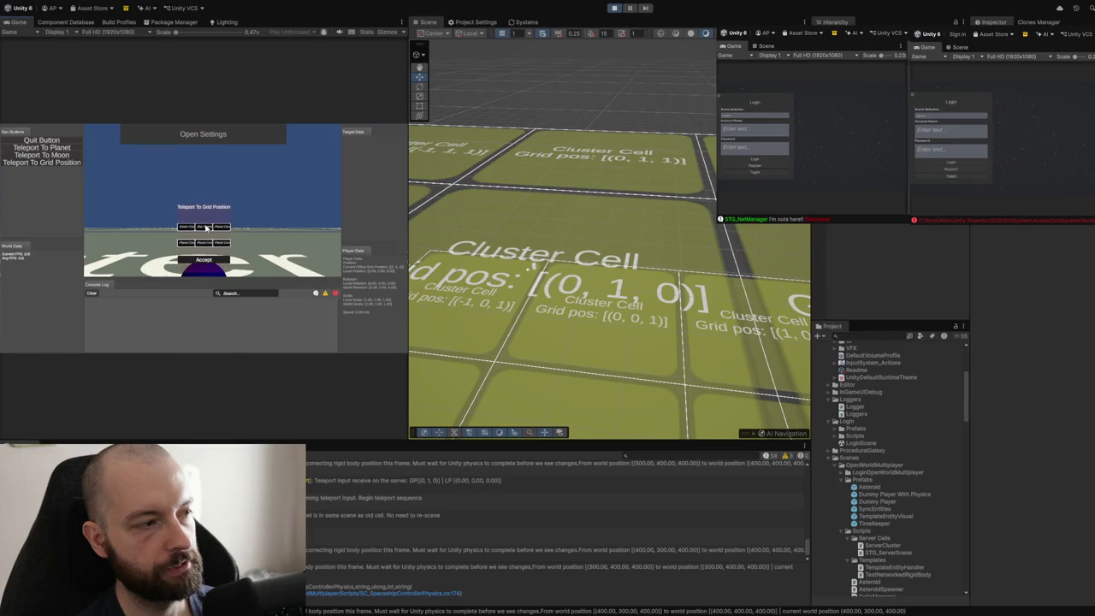
pyautogui.click(206, 228)
pyautogui.write('1')
pyautogui.click(200, 260)
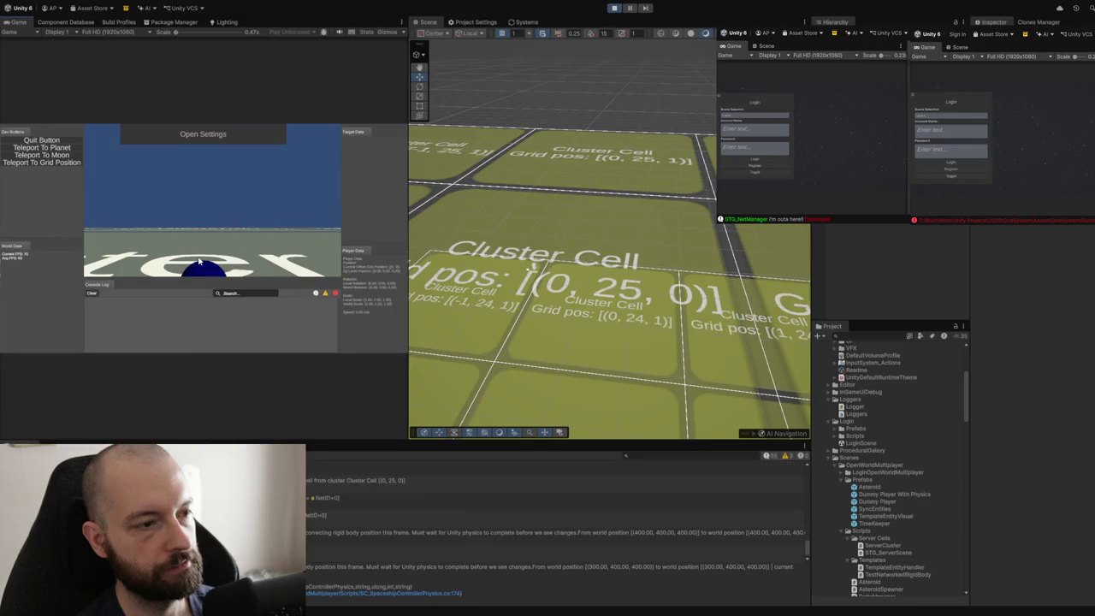
pyautogui.click(49, 162)
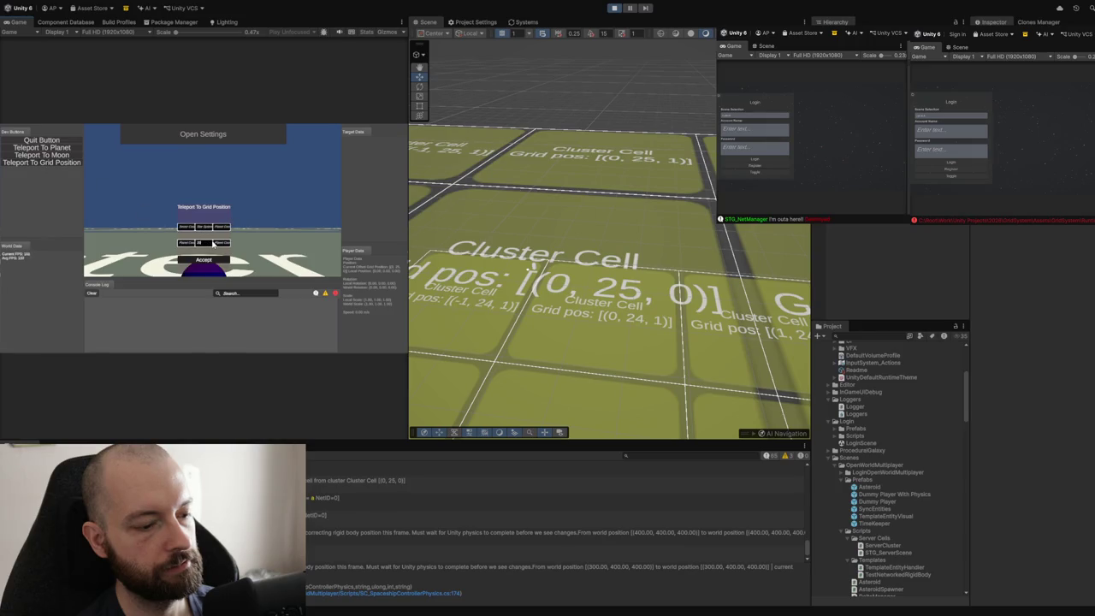
pyautogui.click(195, 260)
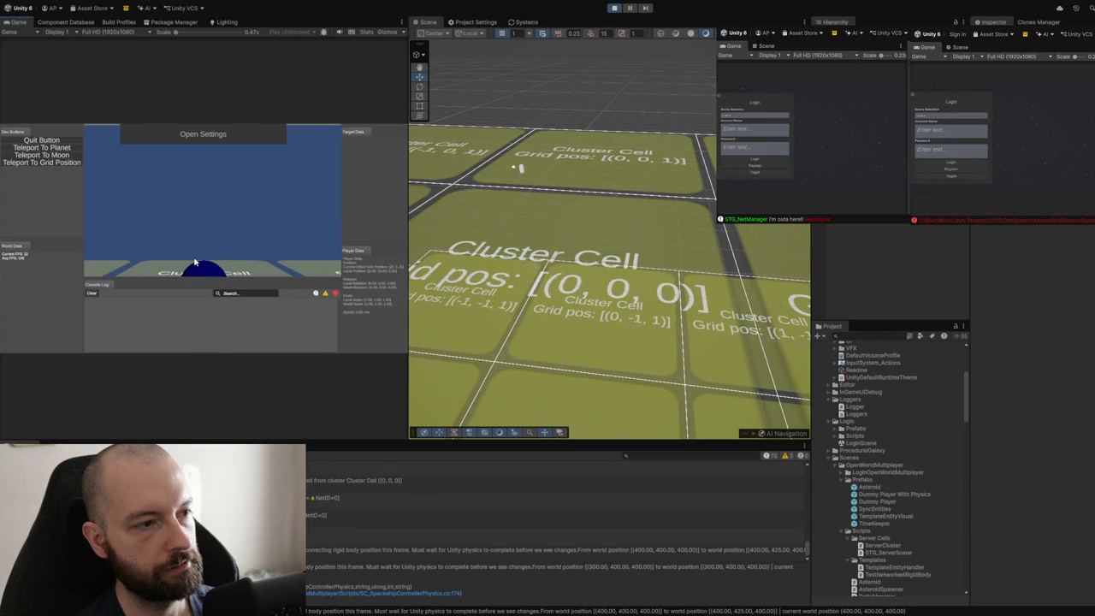
# Step: Teleport the ship twice, landing it in grid cell (1, 0, 0)
pyautogui.moveTo(587, 232)
pyautogui.mouseDown()
pyautogui.moveTo(618, 223)
pyautogui.moveTo(549, 208)
pyautogui.moveTo(637, 243)
pyautogui.mouseUp()
pyautogui.click(47, 163)
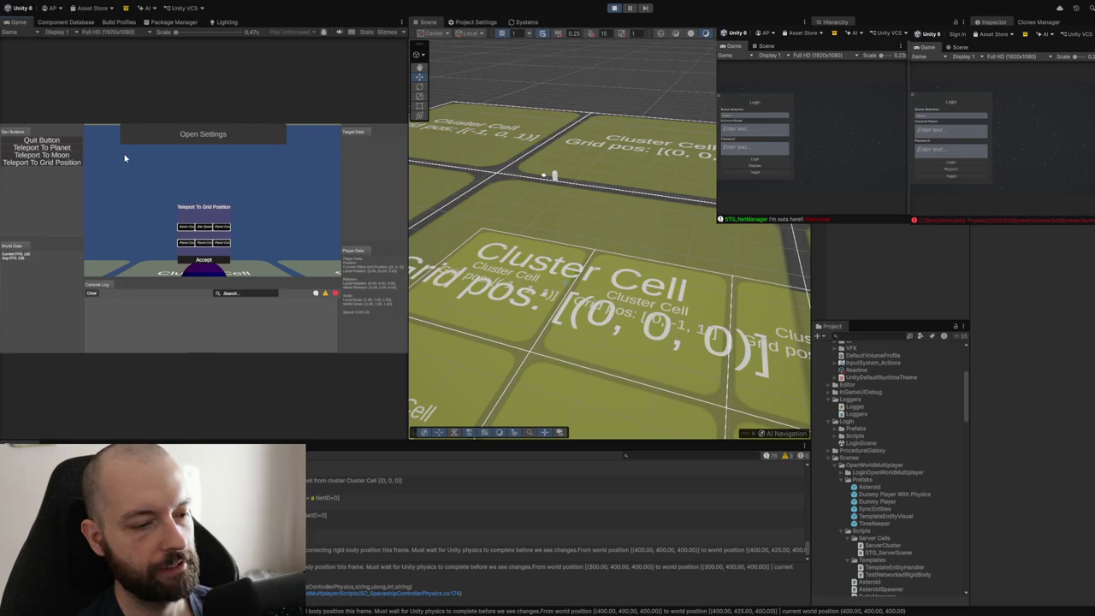
pyautogui.click(192, 260)
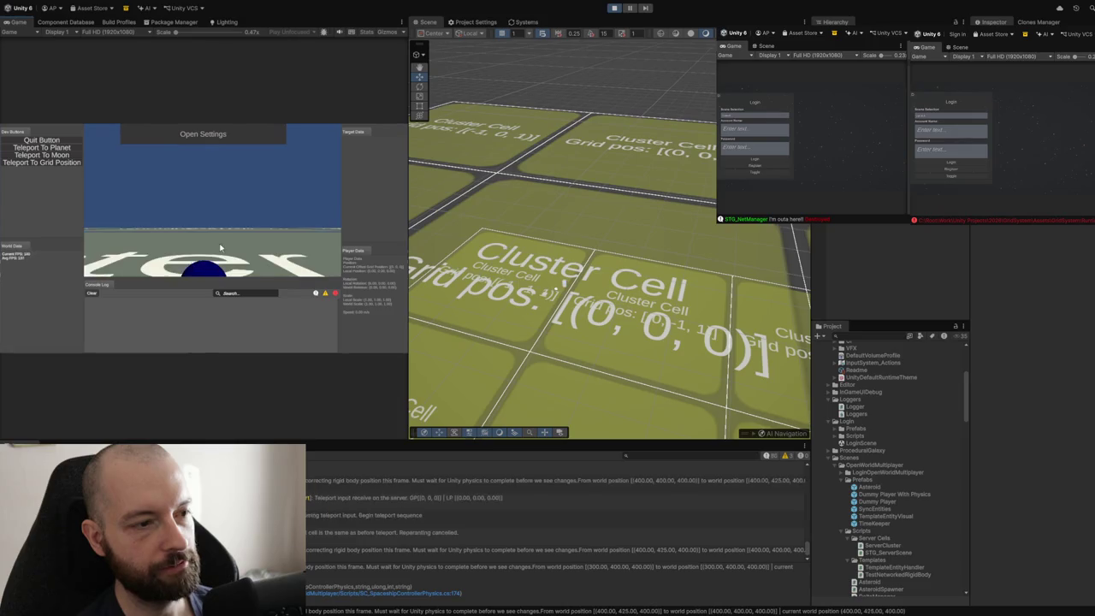
pyautogui.click(80, 162)
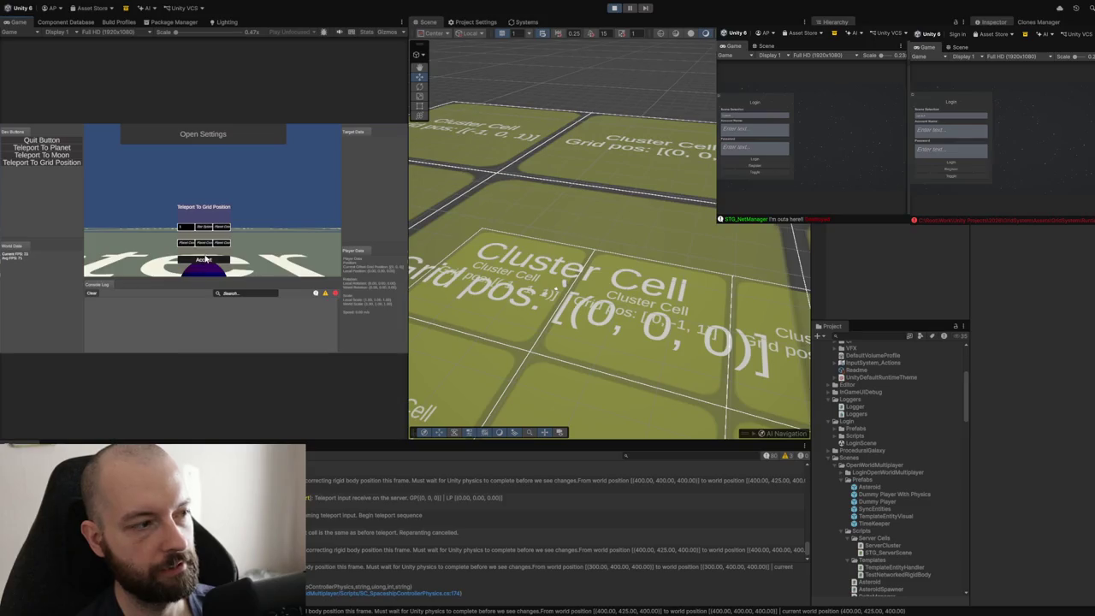
pyautogui.click(203, 260)
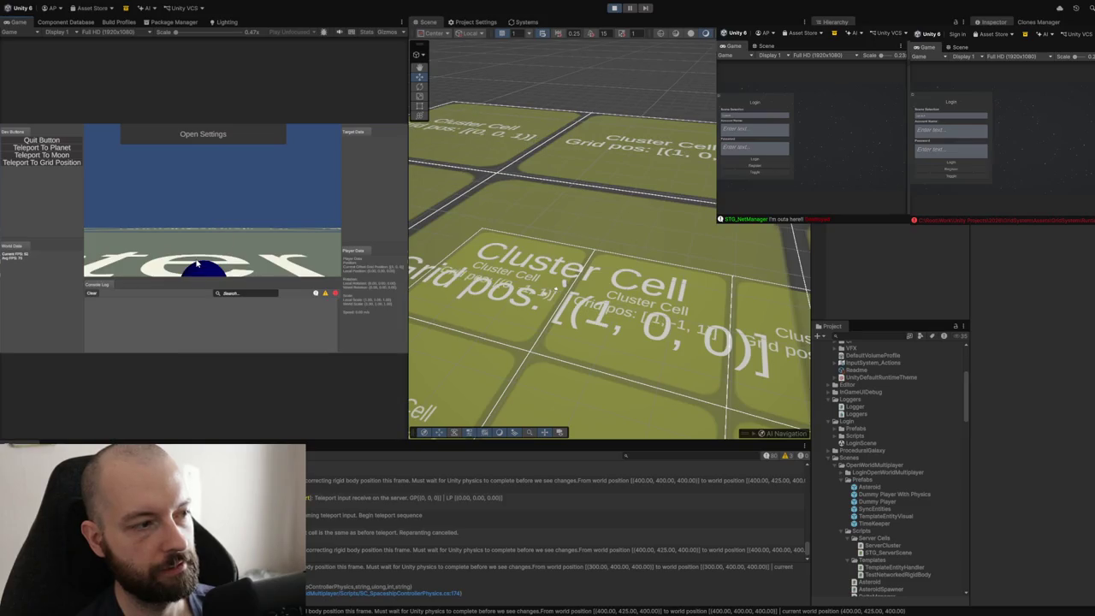
# Step: Teleport again with first player coordinate 20 to shift the ship within the cell
pyautogui.click(80, 163)
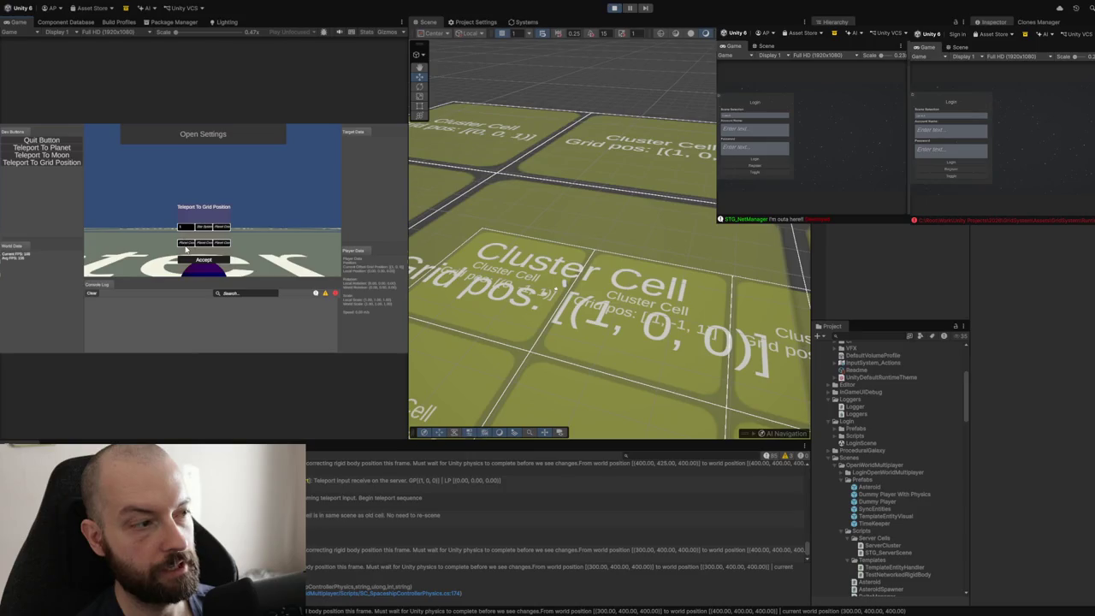
pyautogui.click(185, 244)
pyautogui.write('20')
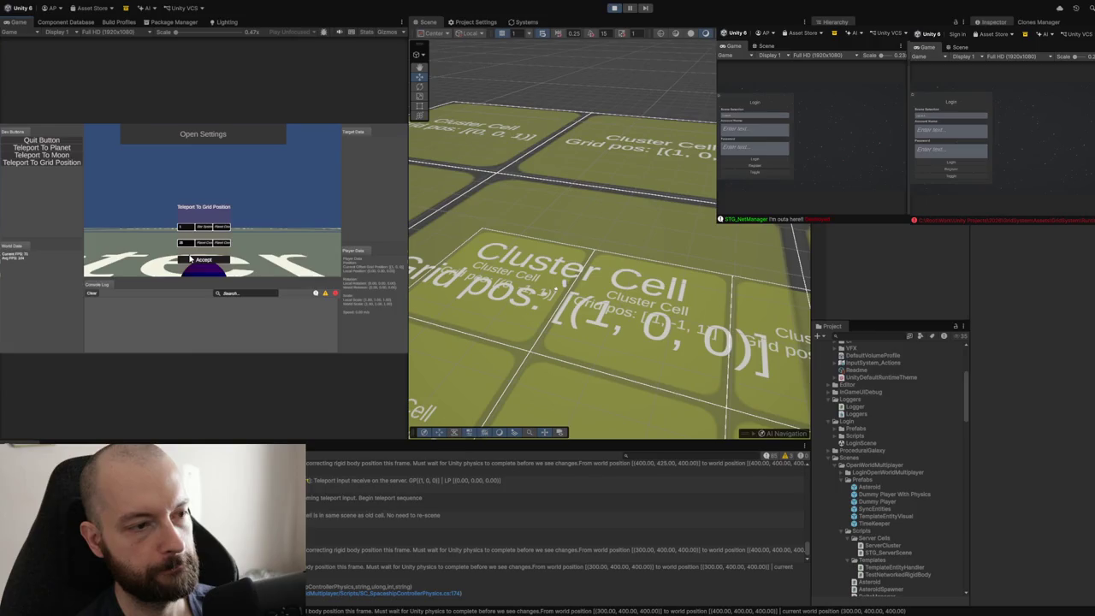
pyautogui.click(191, 259)
pyautogui.moveTo(482, 209)
pyautogui.mouseDown()
pyautogui.moveTo(640, 213)
pyautogui.moveTo(537, 197)
pyautogui.mouseUp()
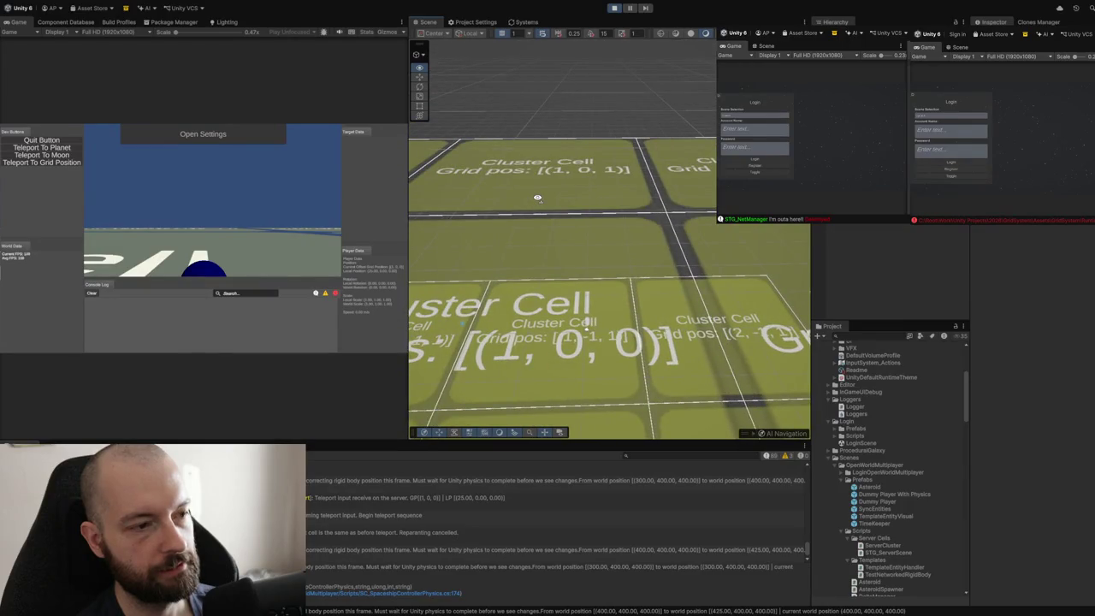
# Step: Teleport the ship with a first planet coordinate of 82
pyautogui.click(72, 164)
pyautogui.click(192, 245)
pyautogui.write('82')
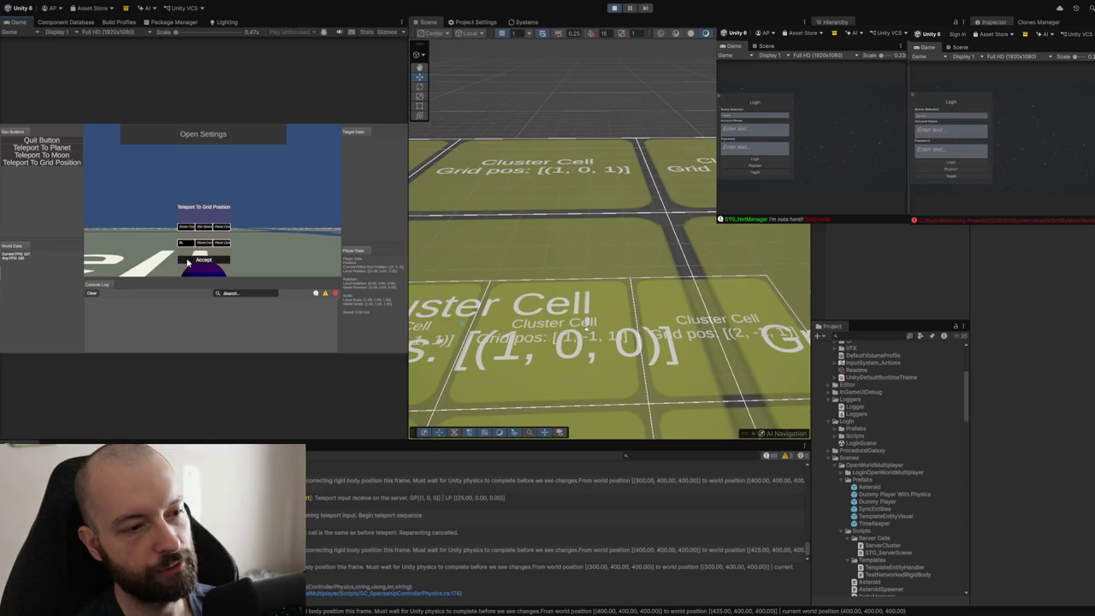
pyautogui.click(188, 262)
pyautogui.moveTo(629, 250)
pyautogui.mouseDown()
pyautogui.moveTo(590, 256)
pyautogui.moveTo(608, 247)
pyautogui.moveTo(708, 262)
pyautogui.moveTo(723, 252)
pyautogui.mouseUp()
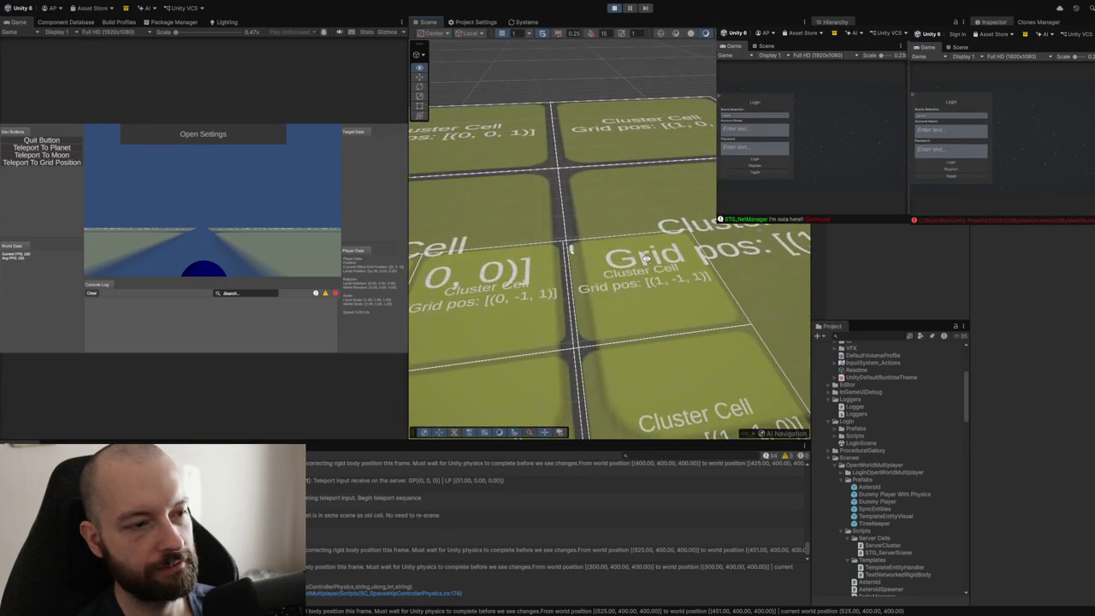
# Step: Teleport back to Cluster Cell (0, 0, 0), then open and close the settings panel
pyautogui.click(26, 162)
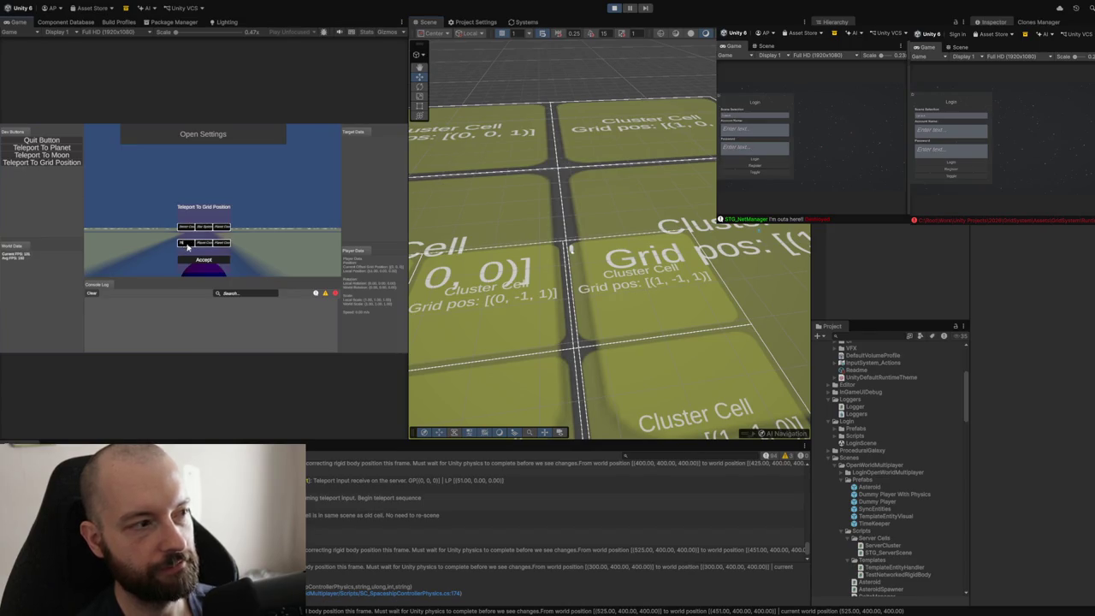
pyautogui.click(204, 261)
pyautogui.moveTo(502, 225)
pyautogui.mouseDown()
pyautogui.moveTo(437, 195)
pyautogui.moveTo(359, 187)
pyautogui.mouseUp()
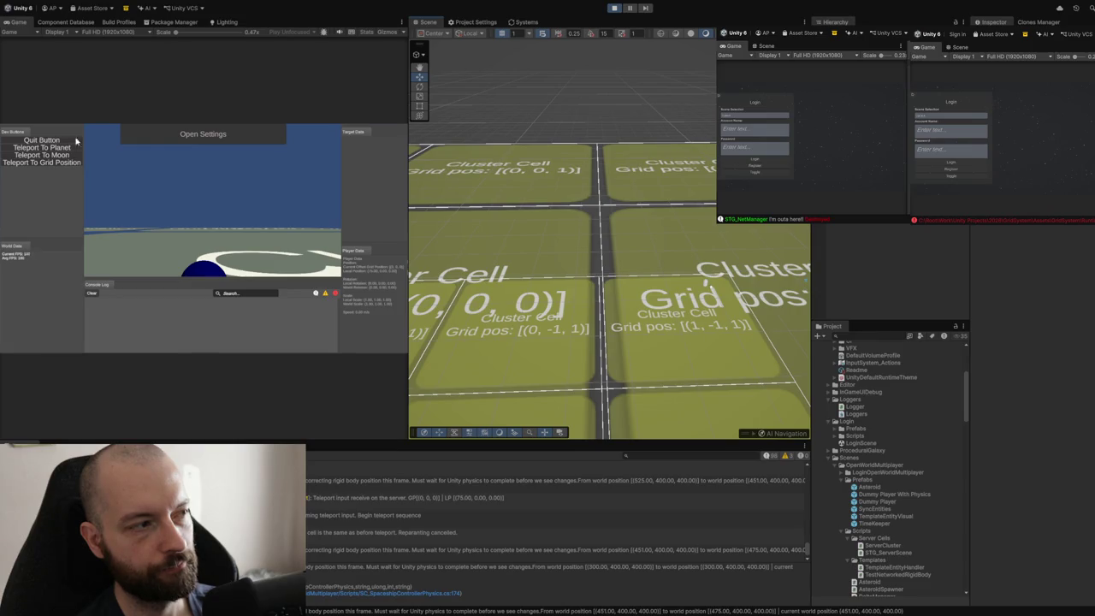
pyautogui.click(184, 134)
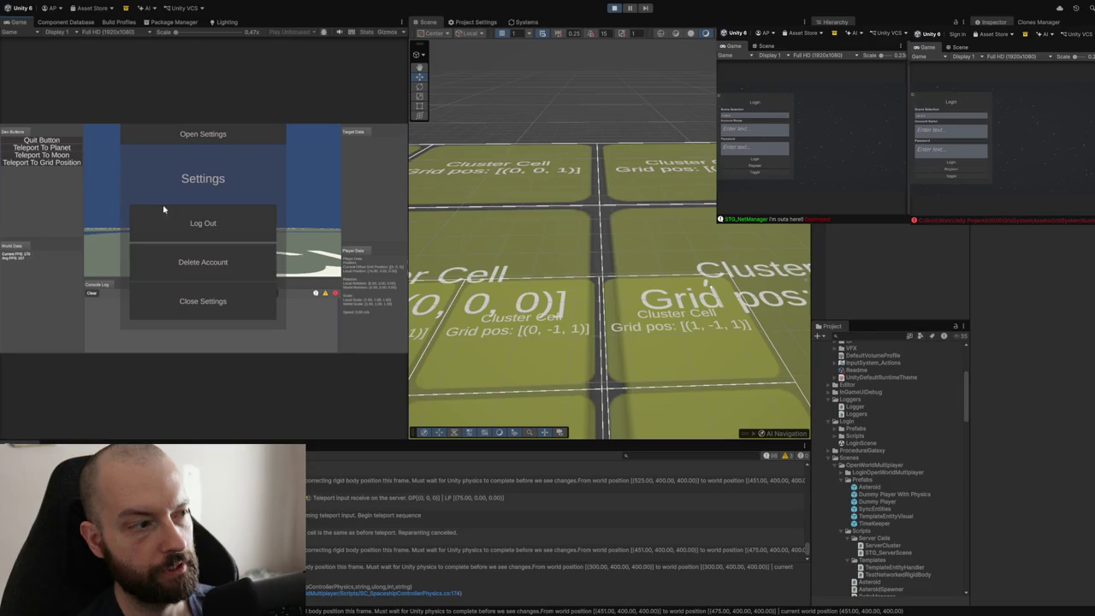
pyautogui.click(64, 163)
pyautogui.moveTo(481, 238); pyautogui.dragTo(508, 221)
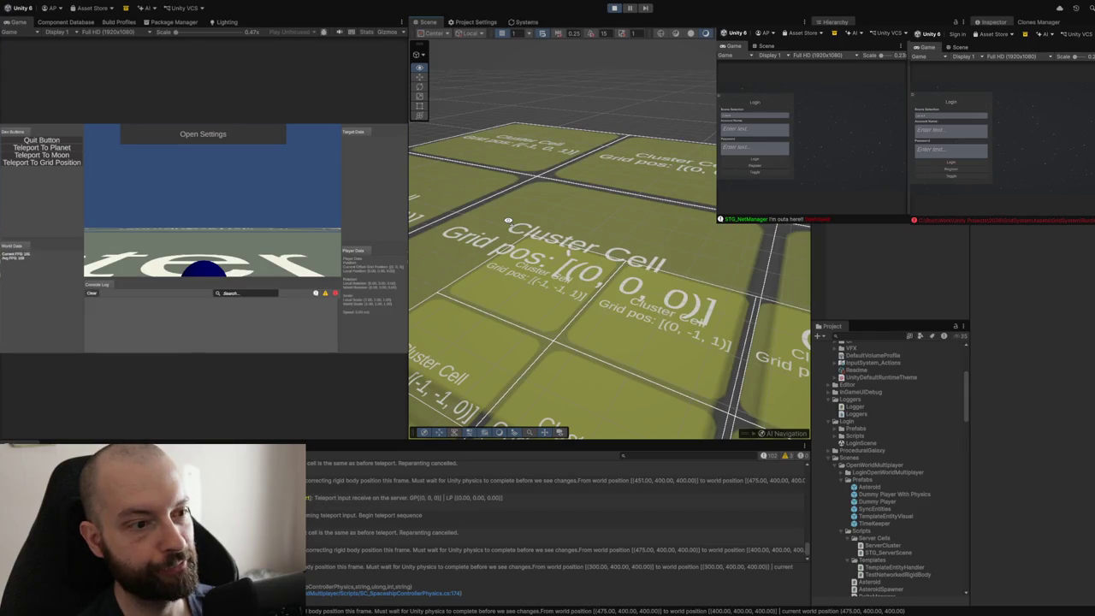
pyautogui.moveTo(508, 221); pyautogui.dragTo(566, 218)
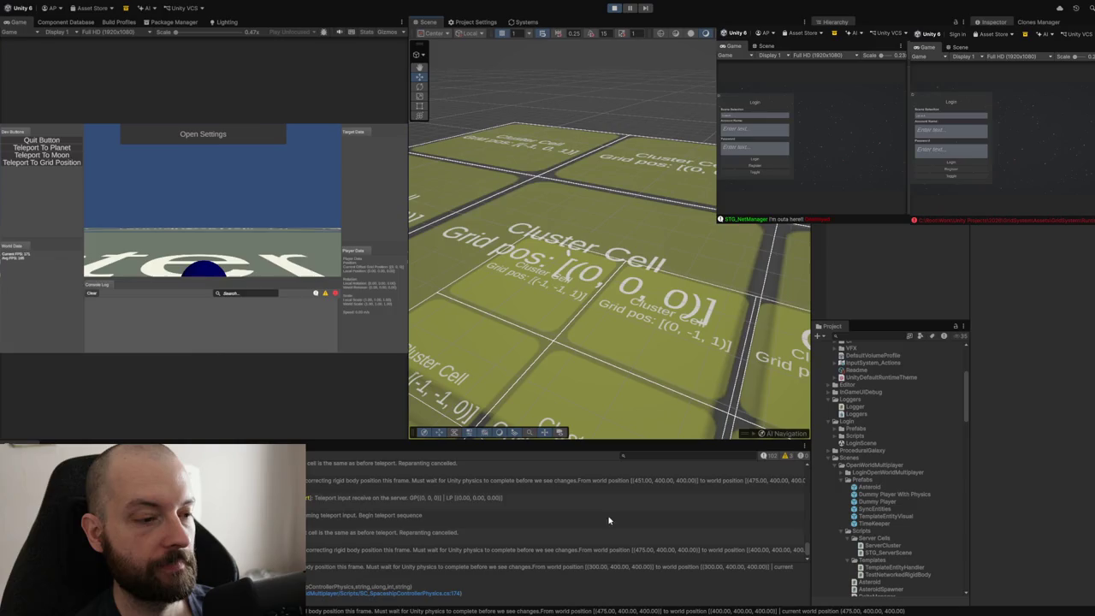
# Step: Log back into the game with the account name and password
pyautogui.click(185, 139)
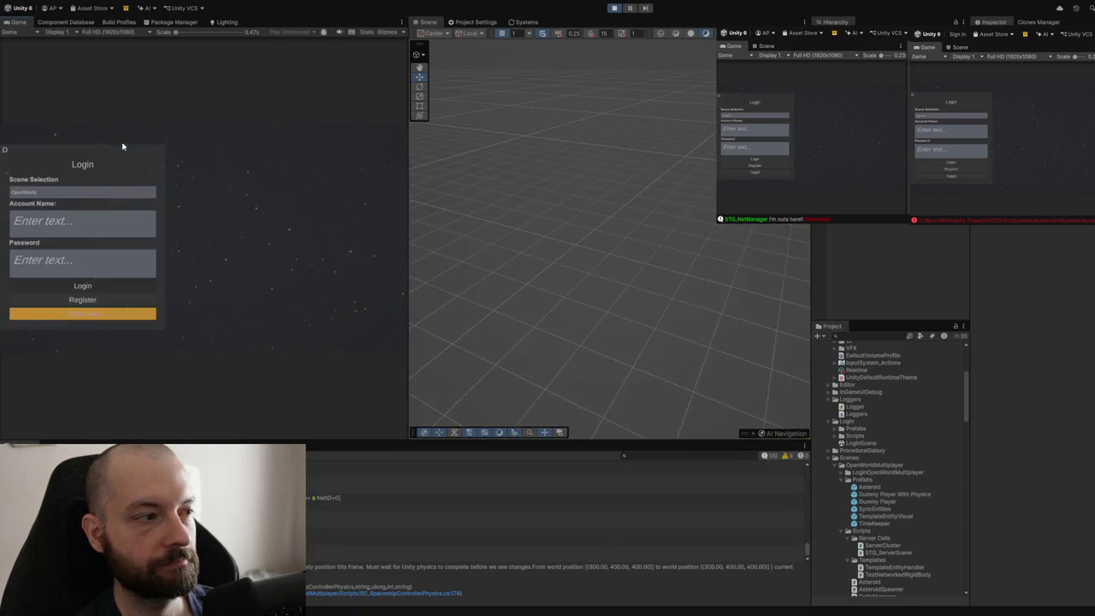
pyautogui.click(64, 236)
pyautogui.write('a')
pyautogui.click(105, 264)
pyautogui.write('a')
pyautogui.click(95, 288)
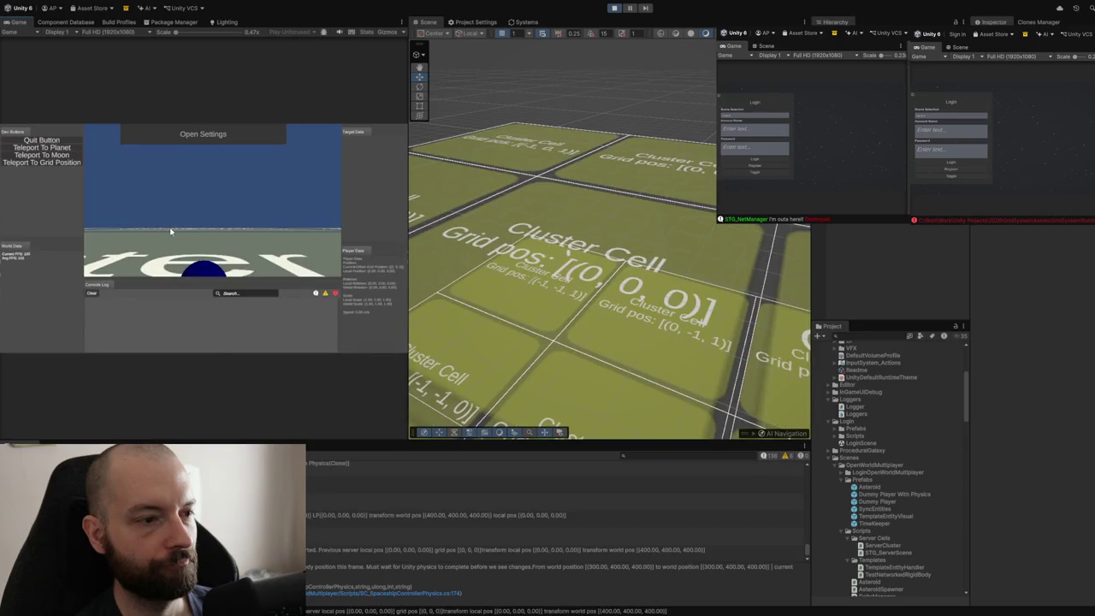
# Step: Teleport the ship to grid cell (1, 0, 0) with first server coordinate 1
pyautogui.click(42, 162)
pyautogui.click(185, 226)
pyautogui.write('1')
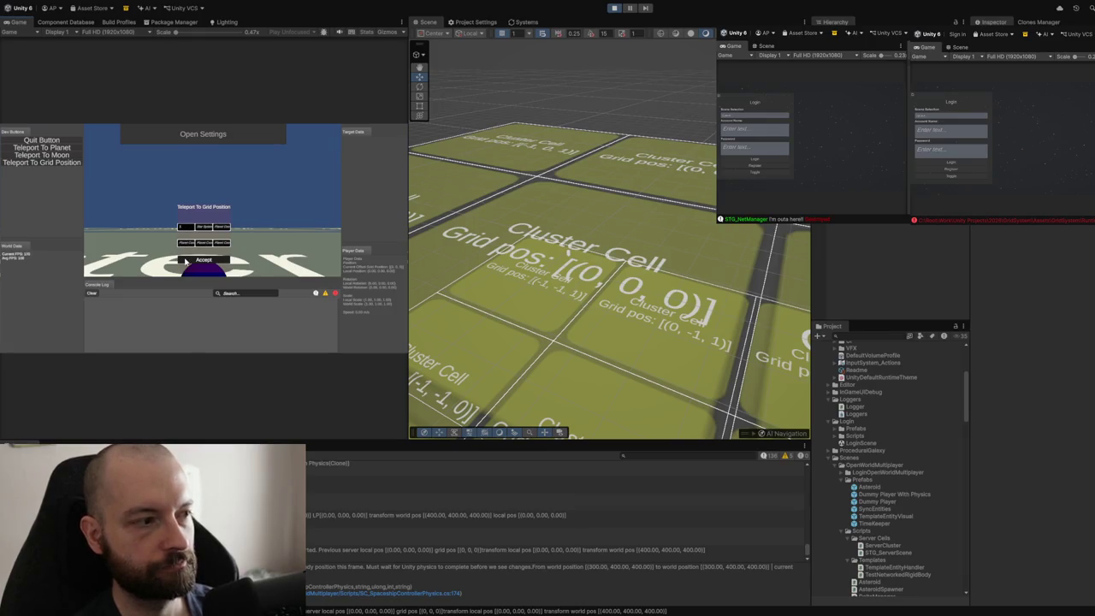
pyautogui.click(183, 260)
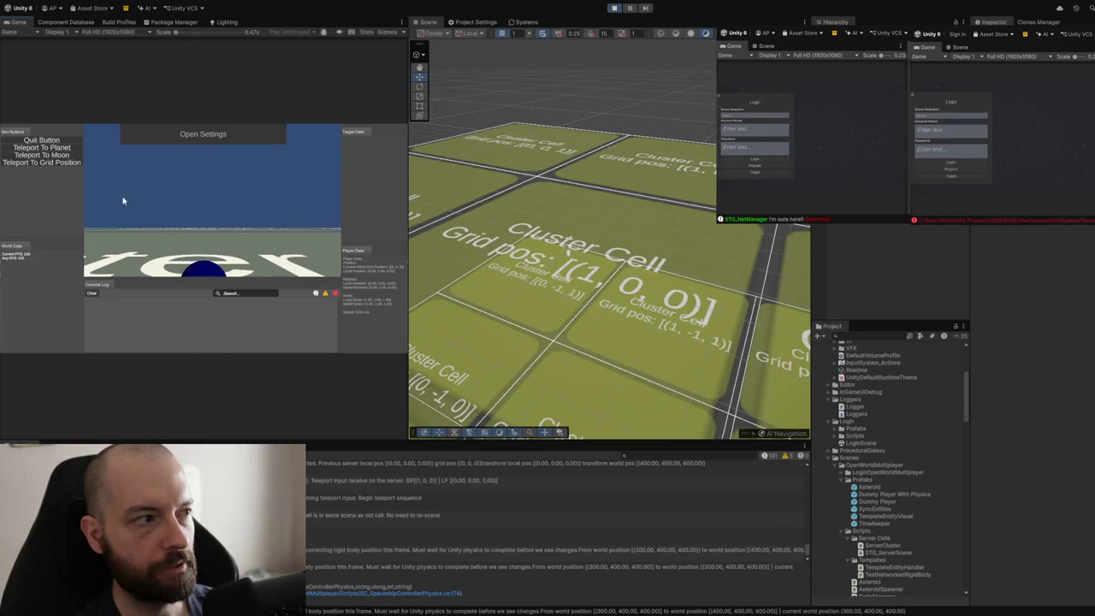
# Step: Log out through the settings panel and stop play mode
pyautogui.click(186, 137)
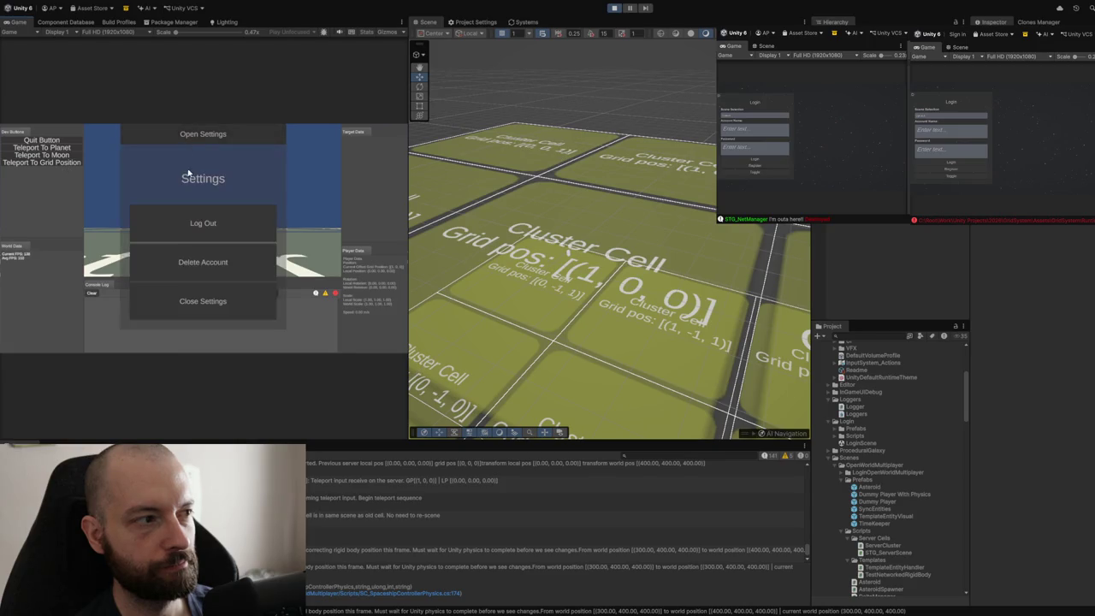
pyautogui.click(60, 150)
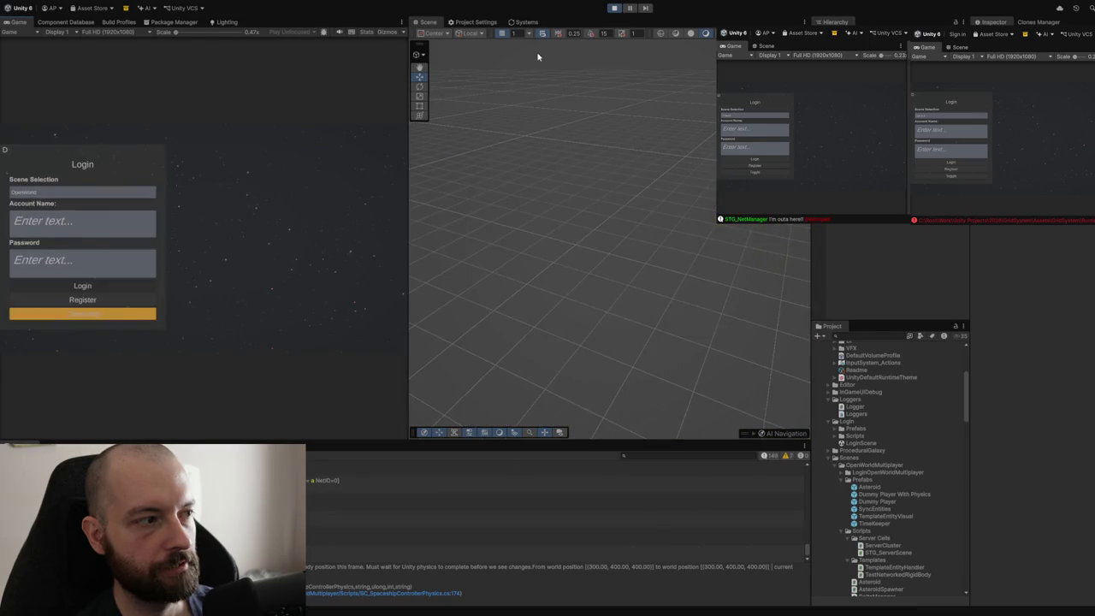
pyautogui.click(612, 10)
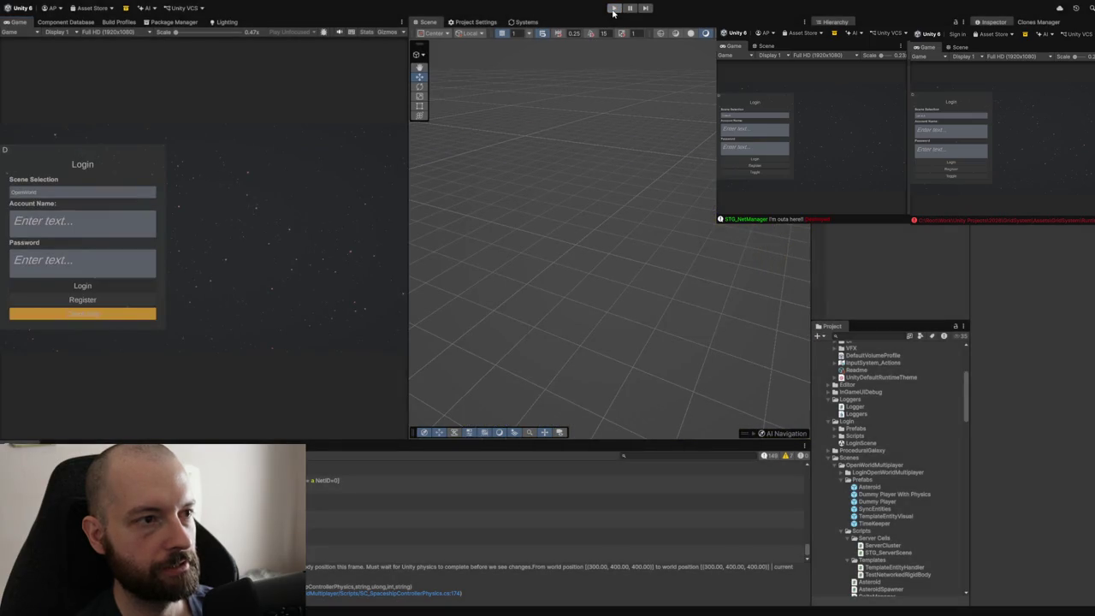
# Step: Enter play mode and log in as host with an account name and password
pyautogui.click(612, 10)
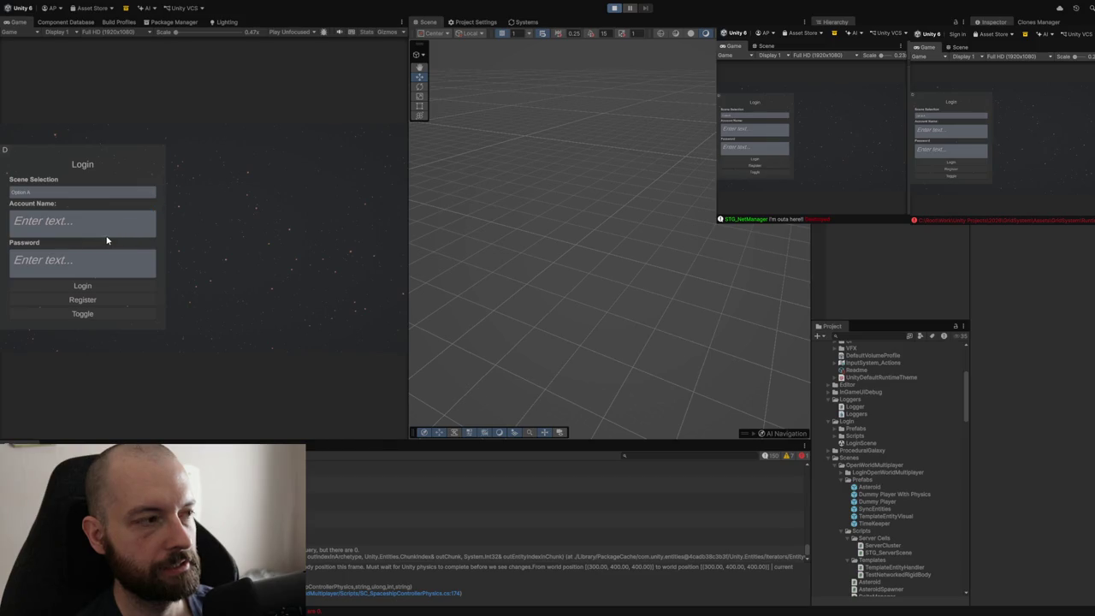
pyautogui.write('a')
pyautogui.click(86, 272)
pyautogui.write('a')
pyautogui.click(86, 316)
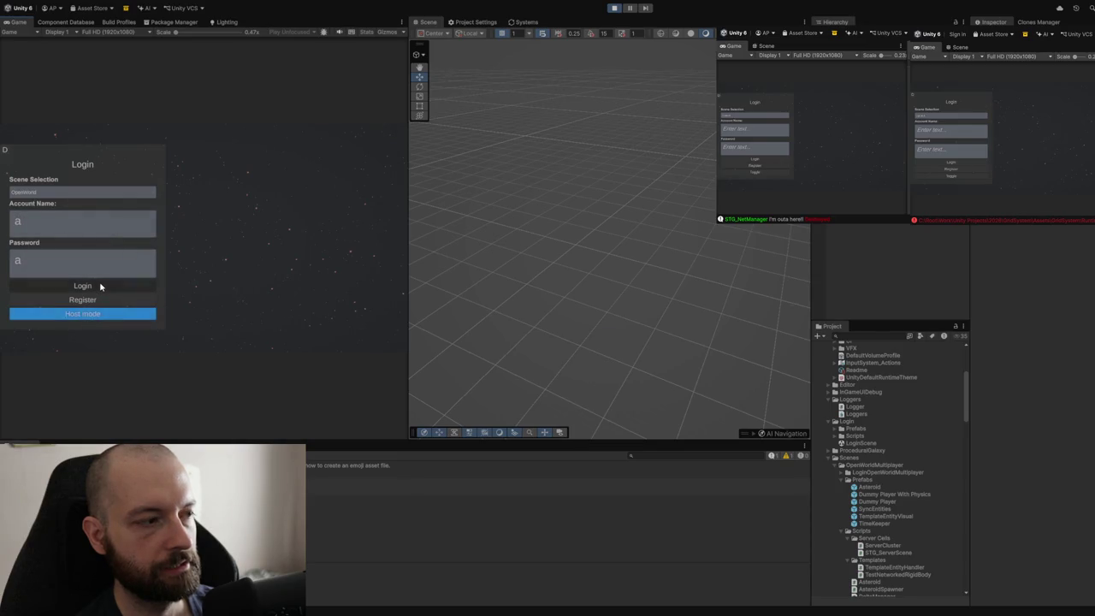
pyautogui.click(100, 287)
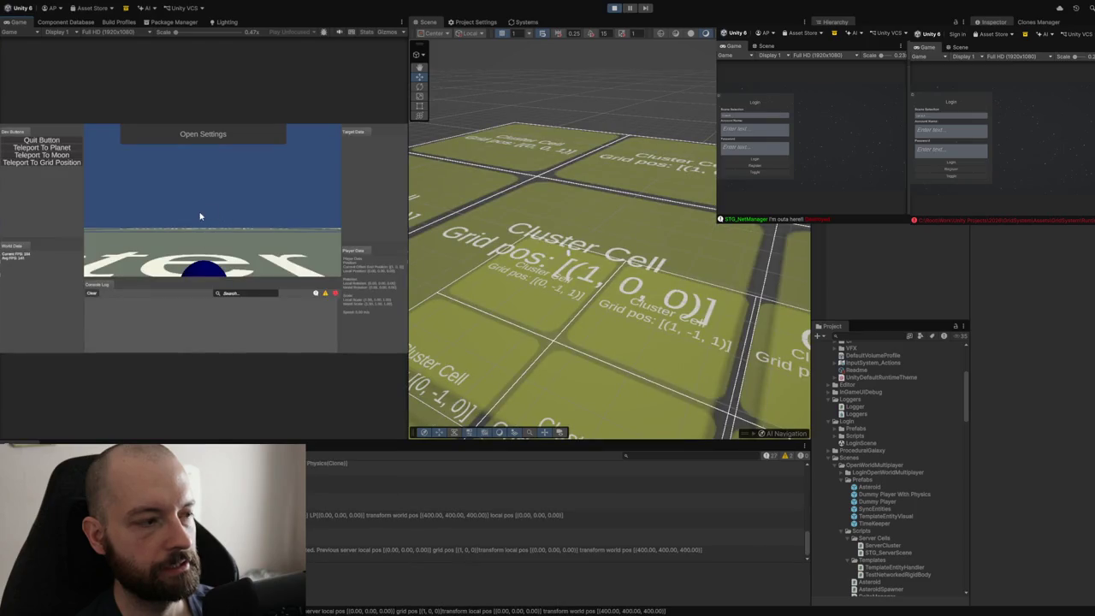
# Step: Teleport the ship to grid position (1,0,0), then on to (2,0,0)
pyautogui.click(57, 164)
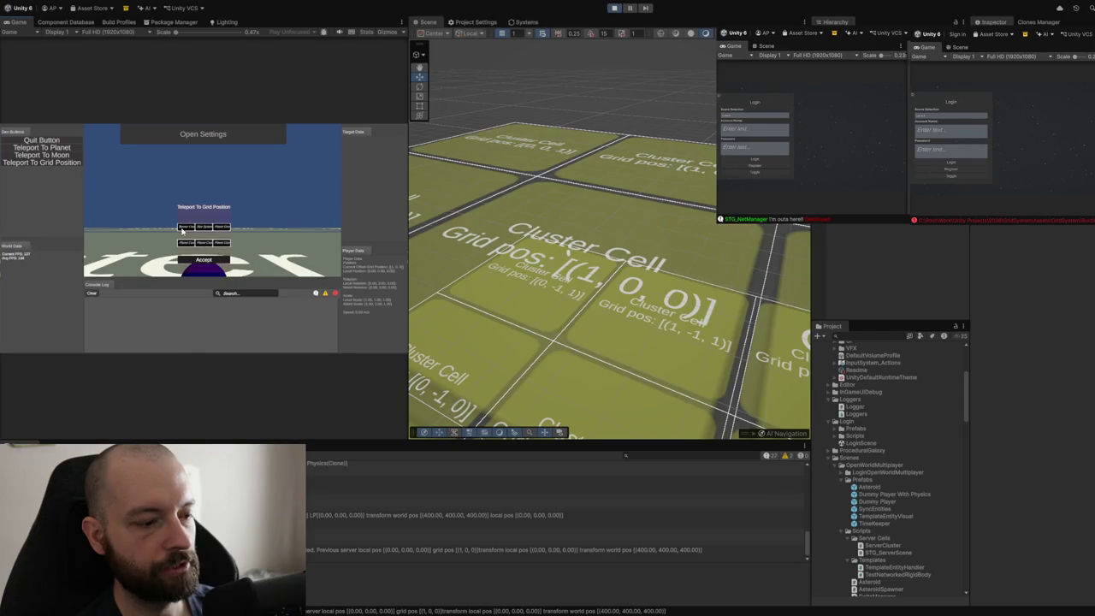
pyautogui.click(210, 262)
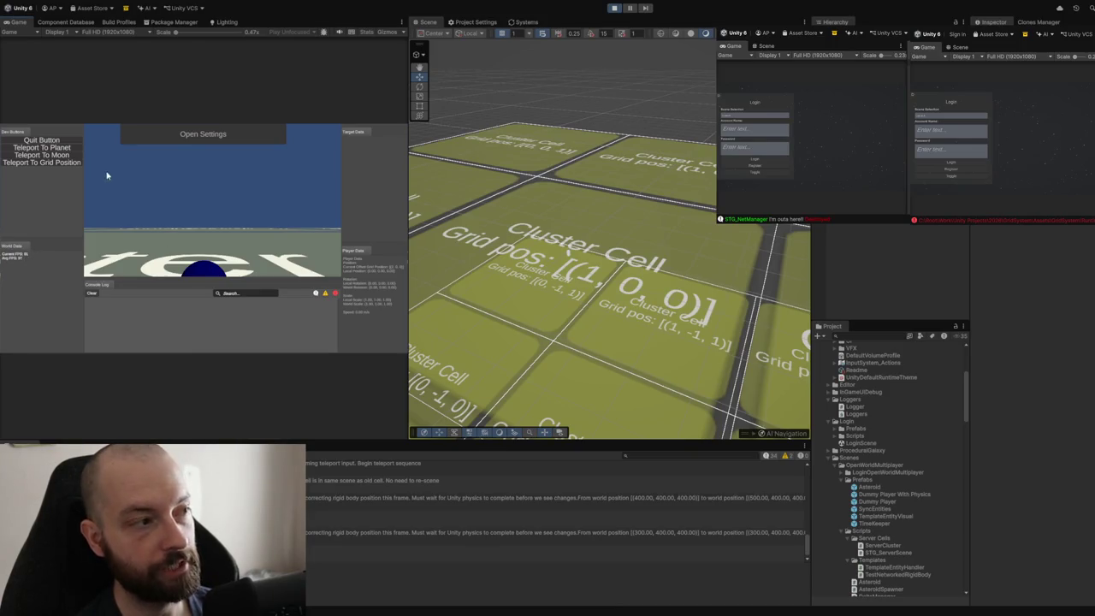
pyautogui.click(77, 166)
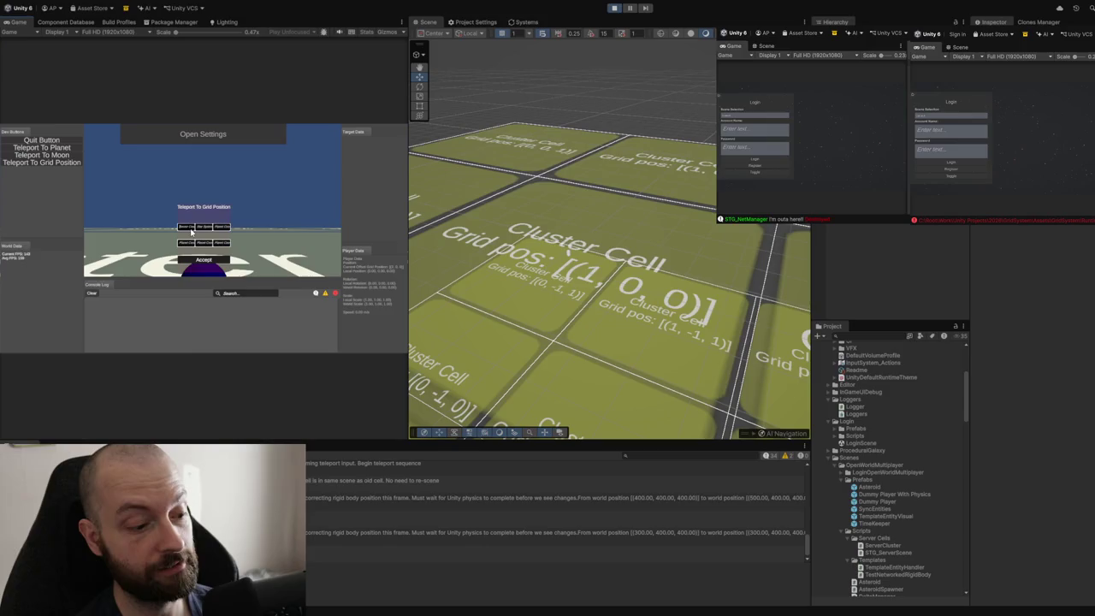
pyautogui.click(190, 261)
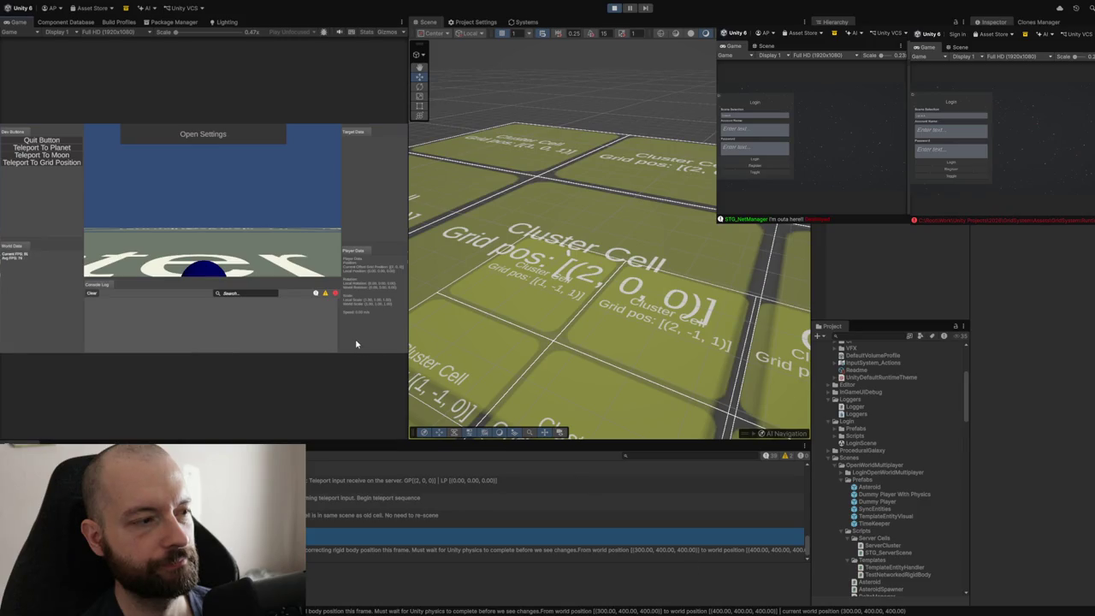
pyautogui.scroll(2, 409, 513)
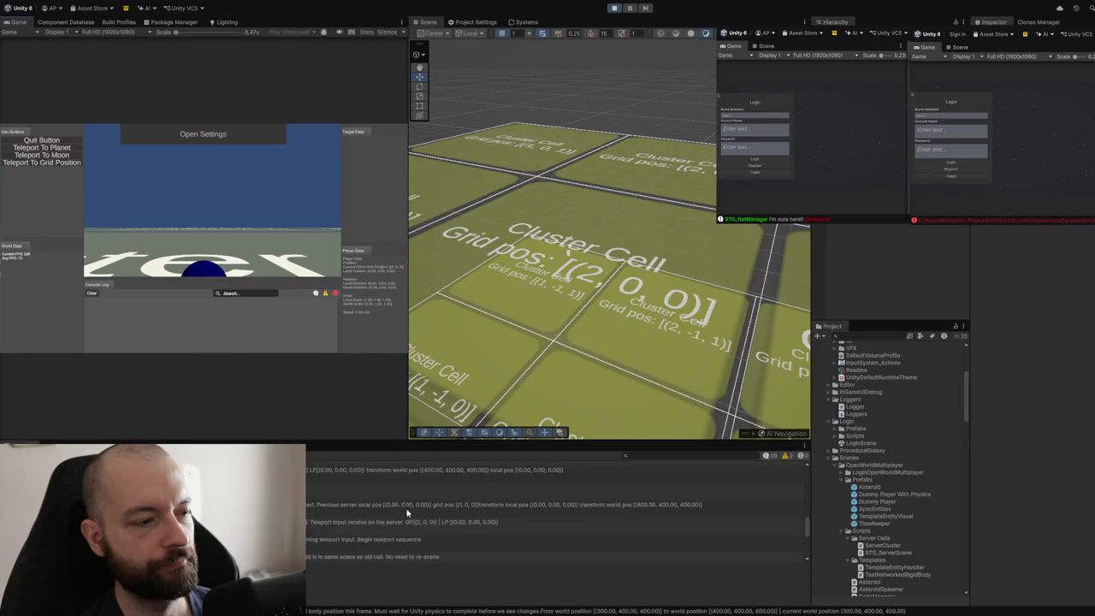
pyautogui.moveTo(397, 445)
pyautogui.mouseDown()
pyautogui.moveTo(428, 385)
pyautogui.moveTo(455, 186)
pyautogui.moveTo(343, 128)
pyautogui.mouseUp()
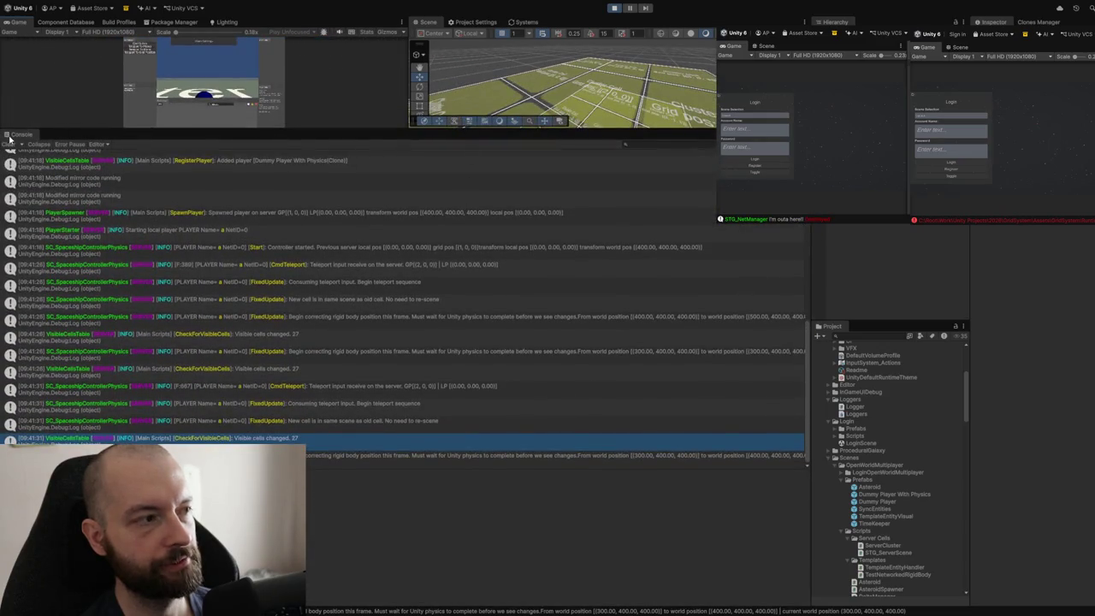
# Step: Scroll through the enlarged Console's teleport log entries
pyautogui.scroll(3, 376, 290)
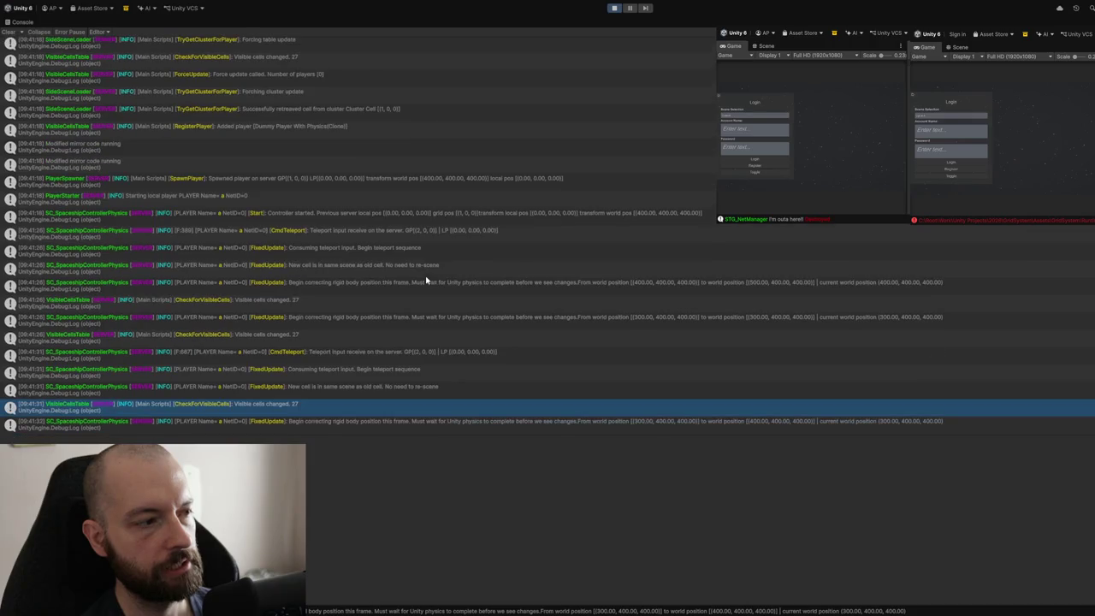
pyautogui.scroll(1, 426, 280)
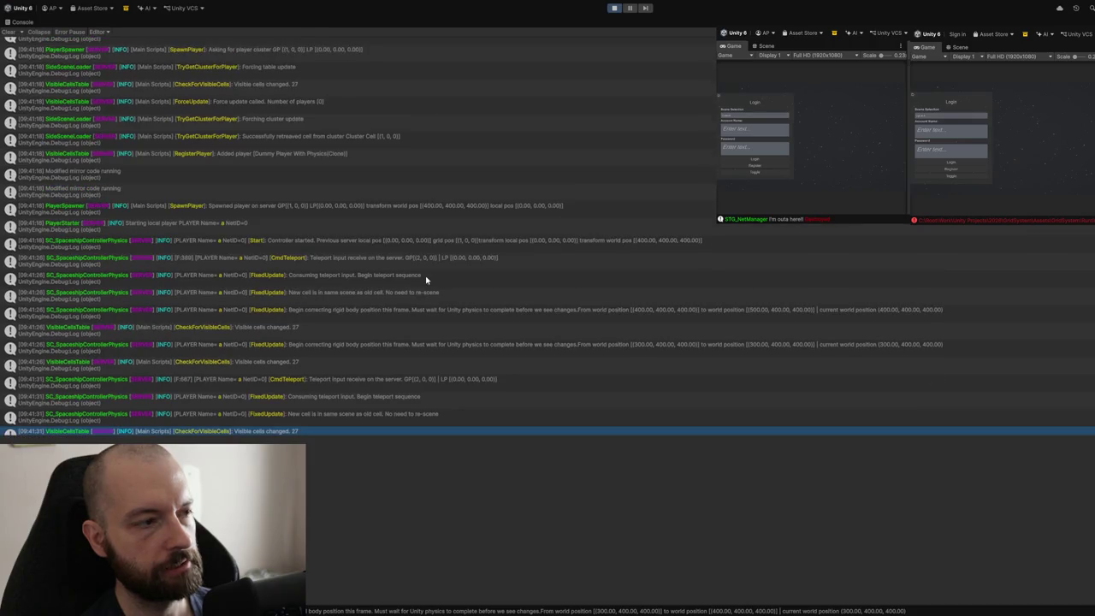
pyautogui.scroll(-1, 426, 280)
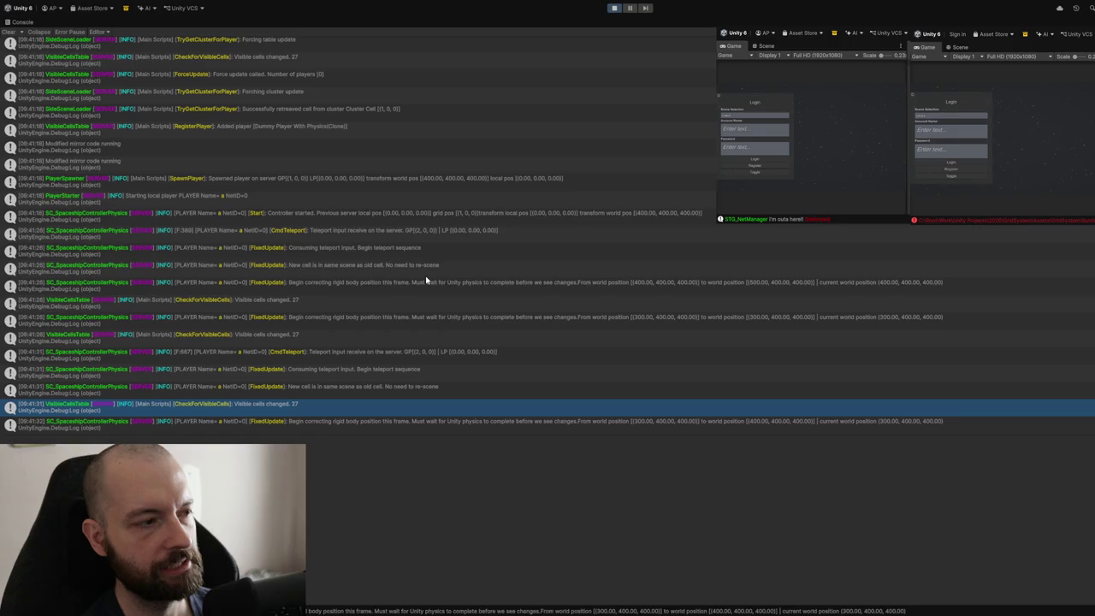
# Step: Read the CmdTeleport, same-scene cell and rigid body correction stack traces, then save STG_ServerScene.cs
pyautogui.click(380, 238)
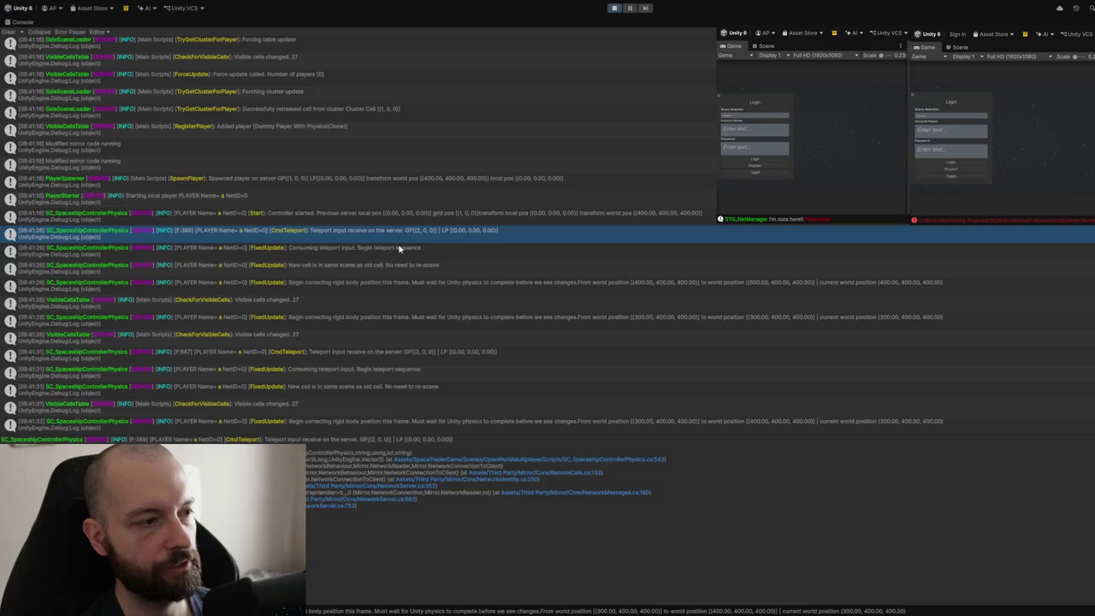
pyautogui.click(399, 248)
pyautogui.click(411, 269)
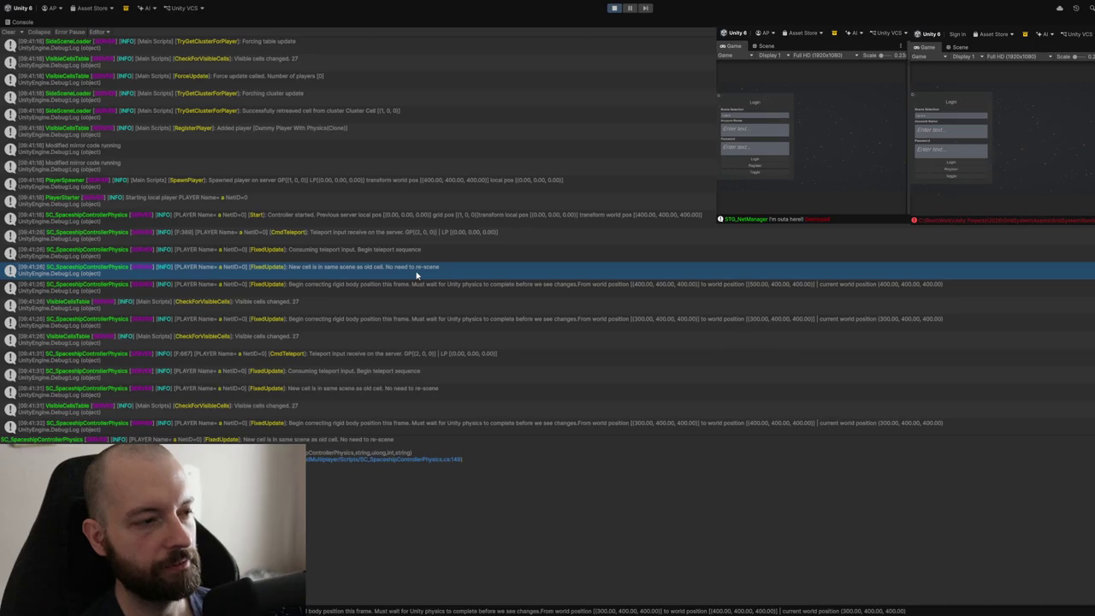
pyautogui.click(384, 289)
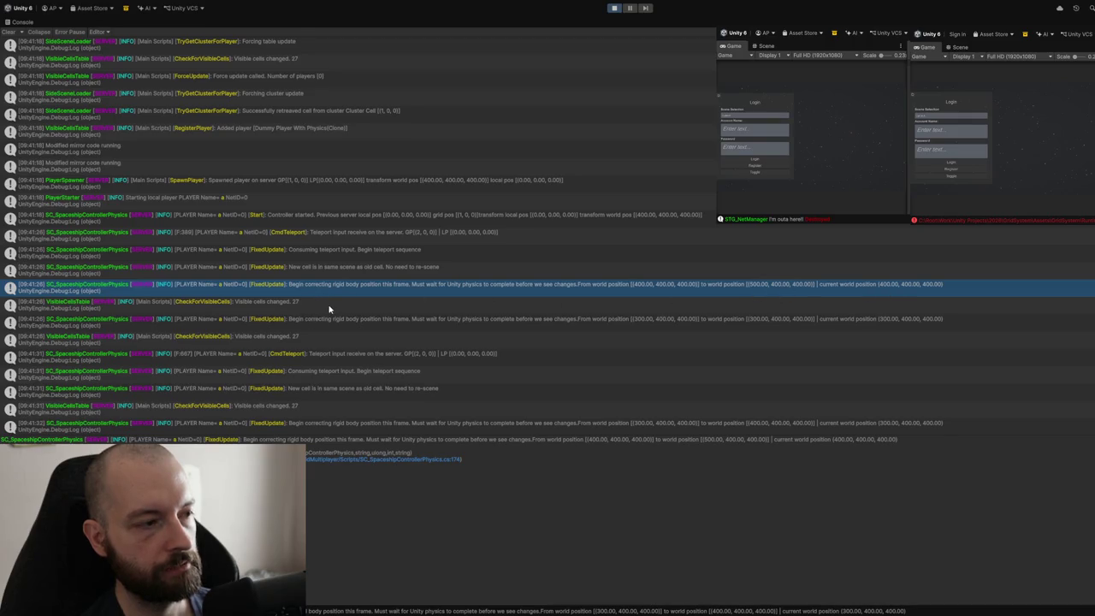
pyautogui.click(644, 323)
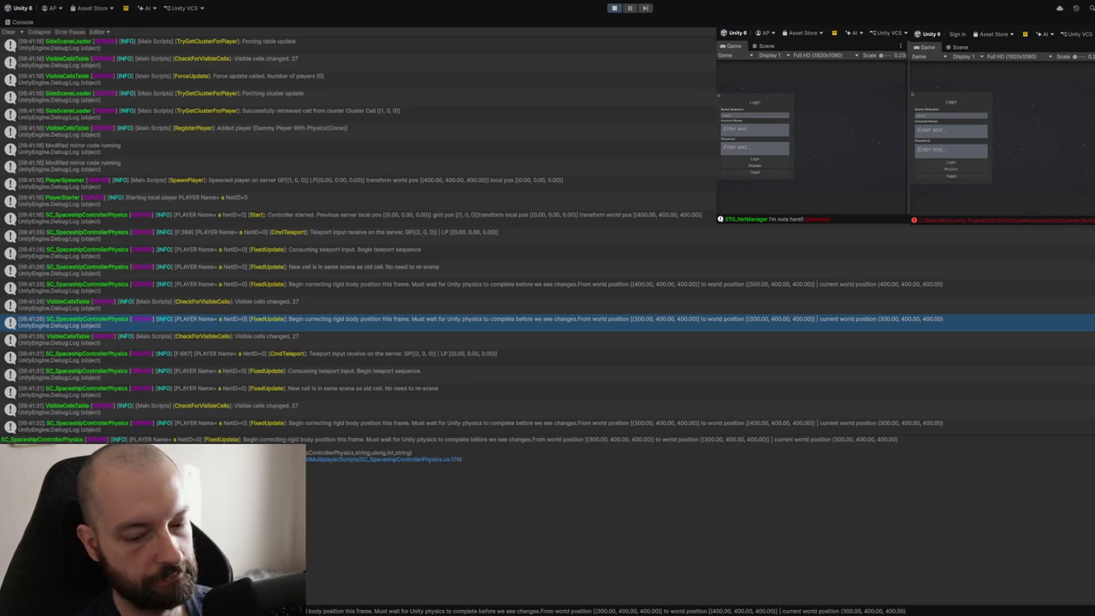
pyautogui.hotkey('alt', 'Tab')
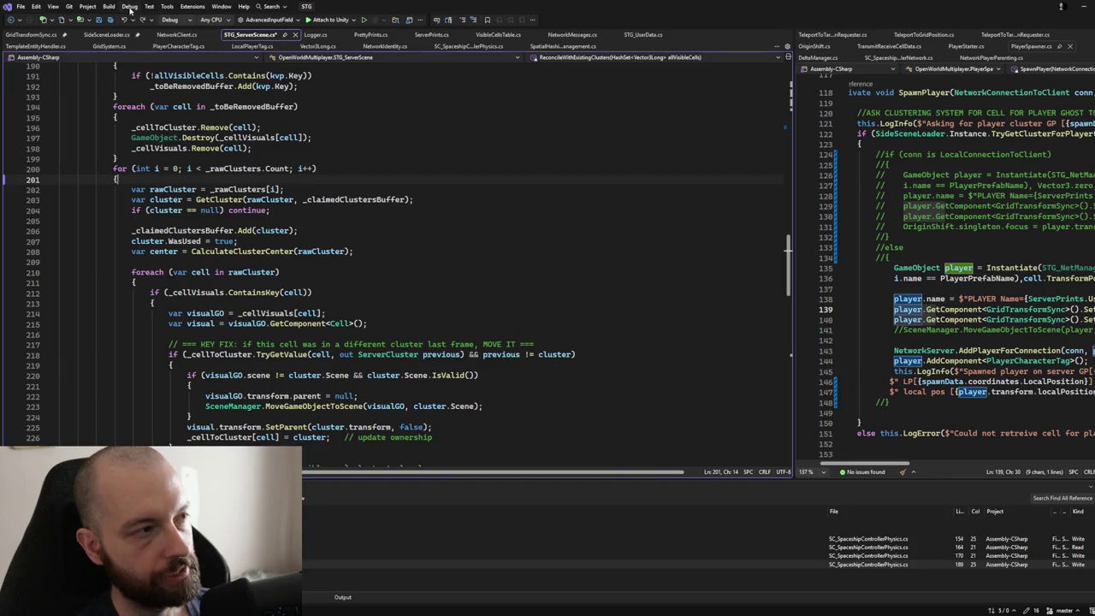
pyautogui.hotkey('ctrl', 's')
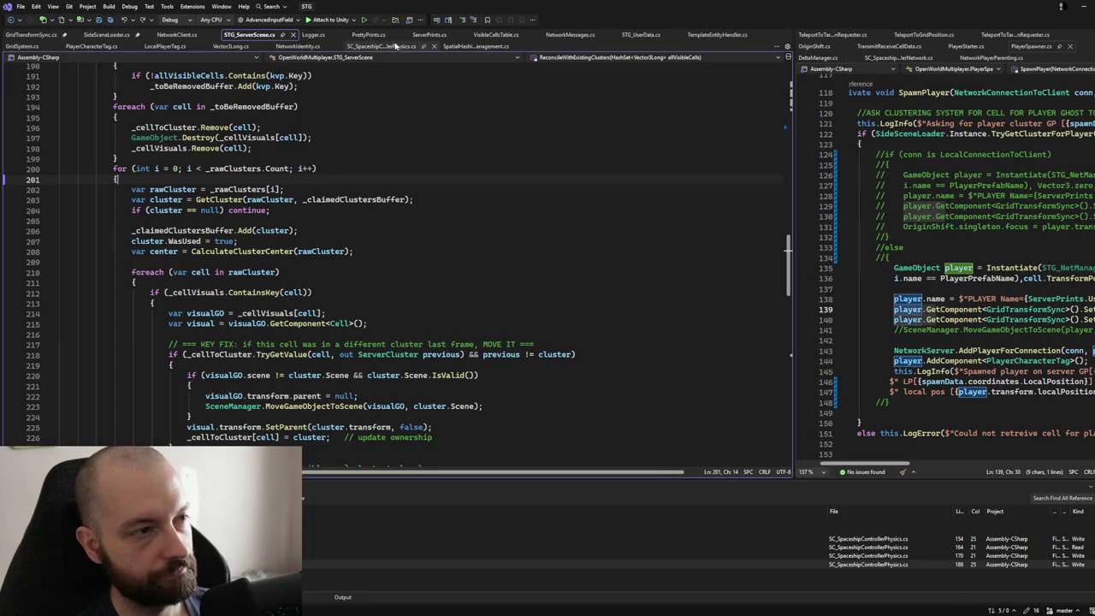
# Step: Open SC_SpaceshipControllerPhysics.cs, then back in Unity accept the teleport to grid cell (1, 0, 0)
pyautogui.click(389, 47)
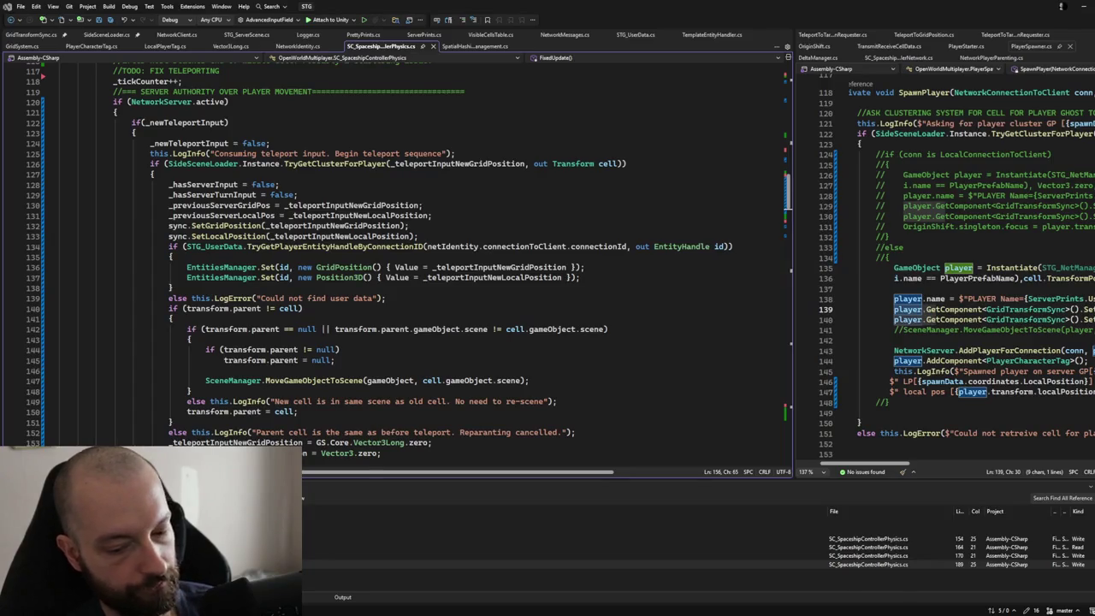
pyautogui.hotkey('alt', 'Tab')
pyautogui.click(194, 237)
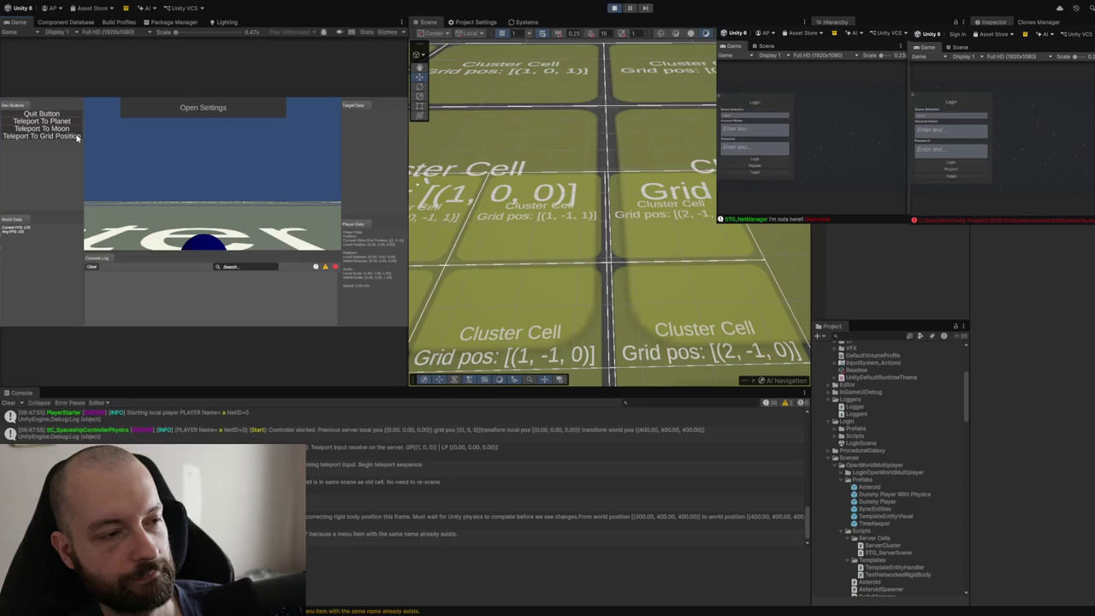
# Step: Teleport the player to grid position (2, 0, 0) from Dev Buttons
pyautogui.click(77, 137)
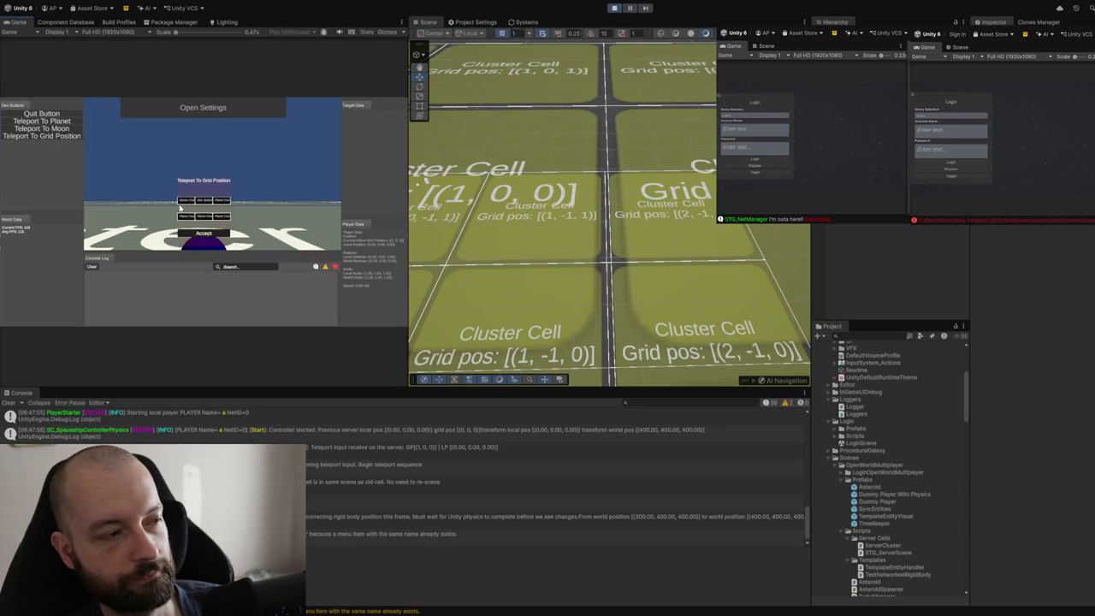
pyautogui.click(188, 233)
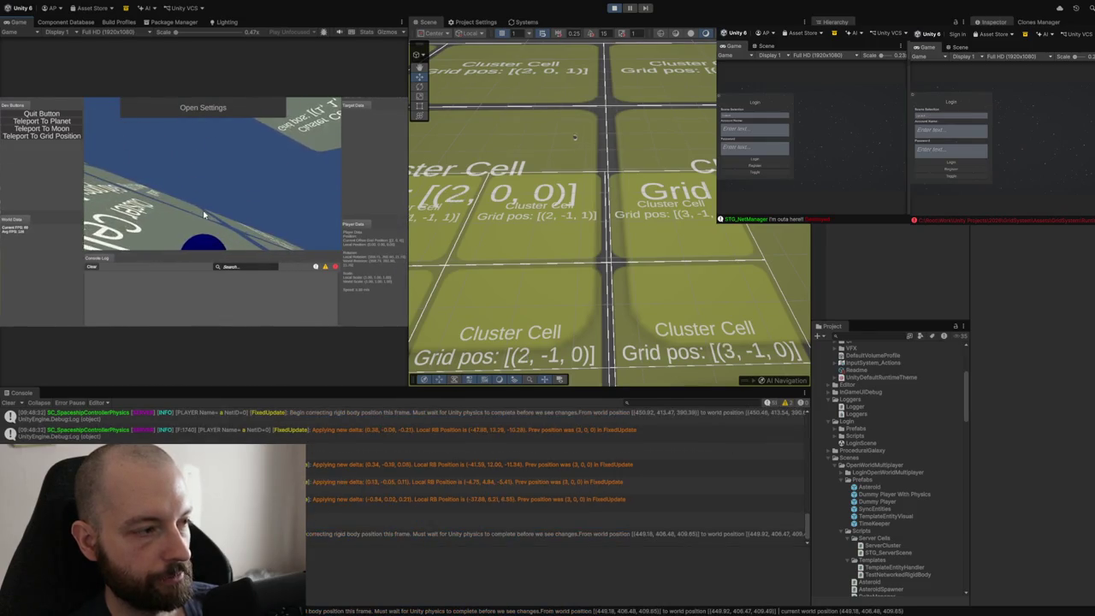
# Step: Hide the in-game debug overlays with F1 and stop play mode
pyautogui.press('F1')
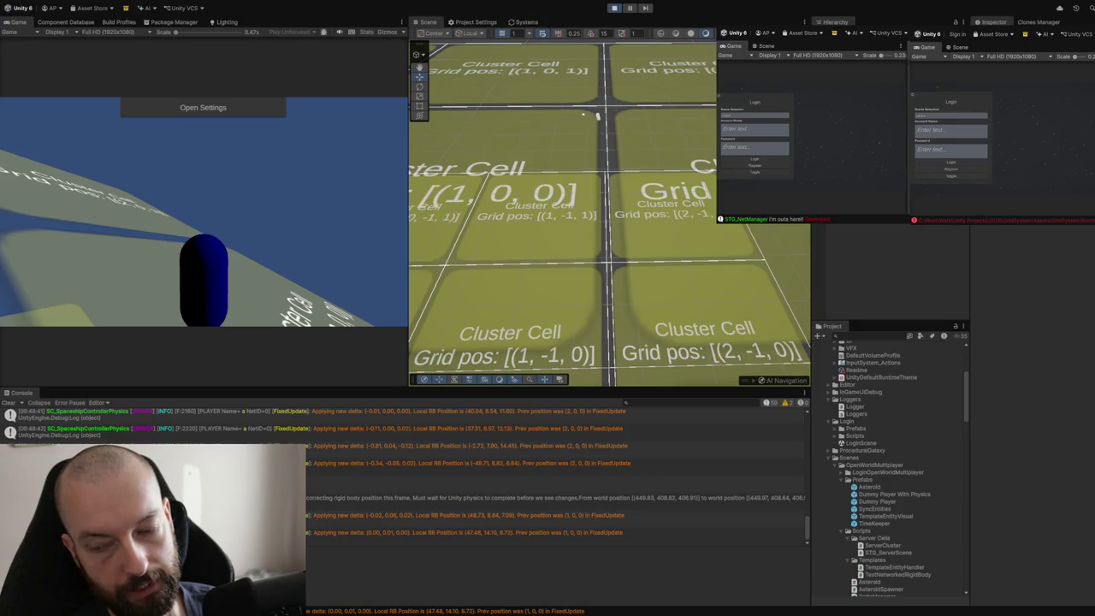
pyautogui.click(613, 8)
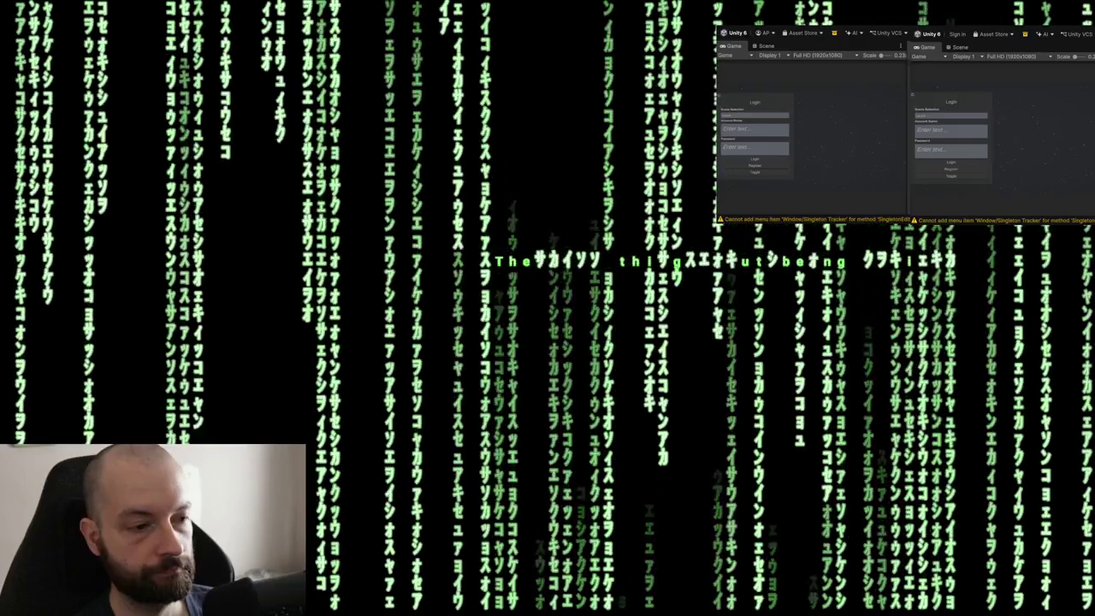
# Step: Clear the Console log and enter play mode
pyautogui.moveTo(513, 168)
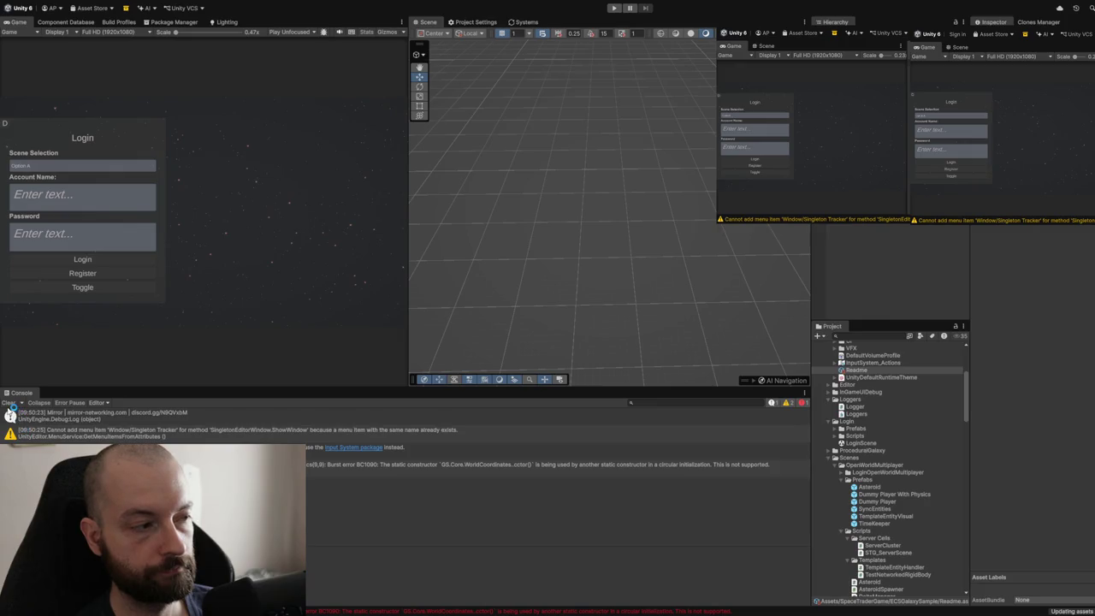
pyautogui.click(10, 404)
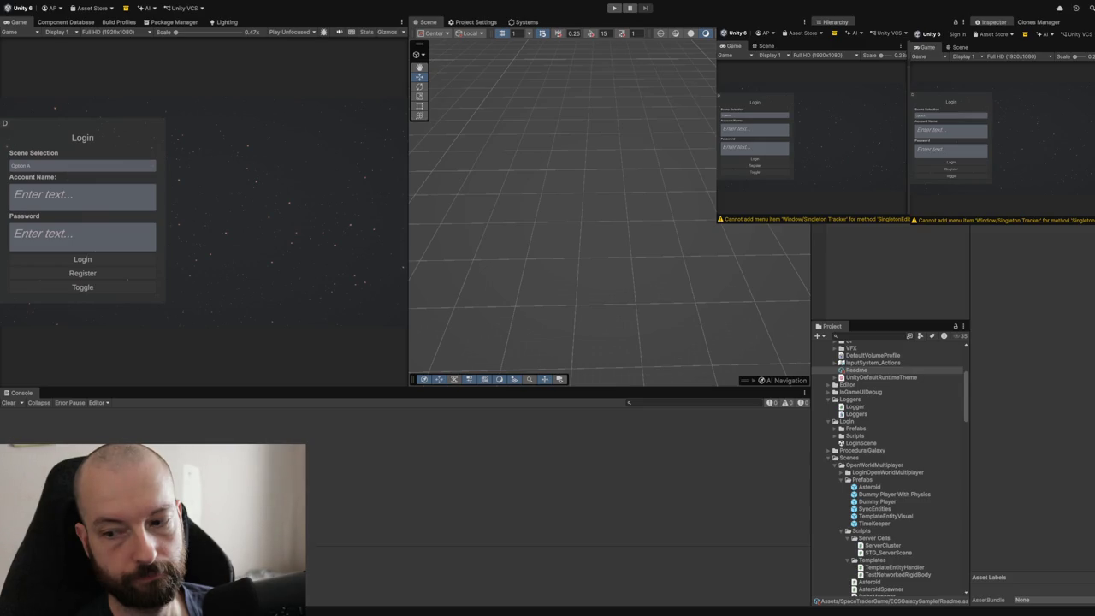
pyautogui.click(614, 7)
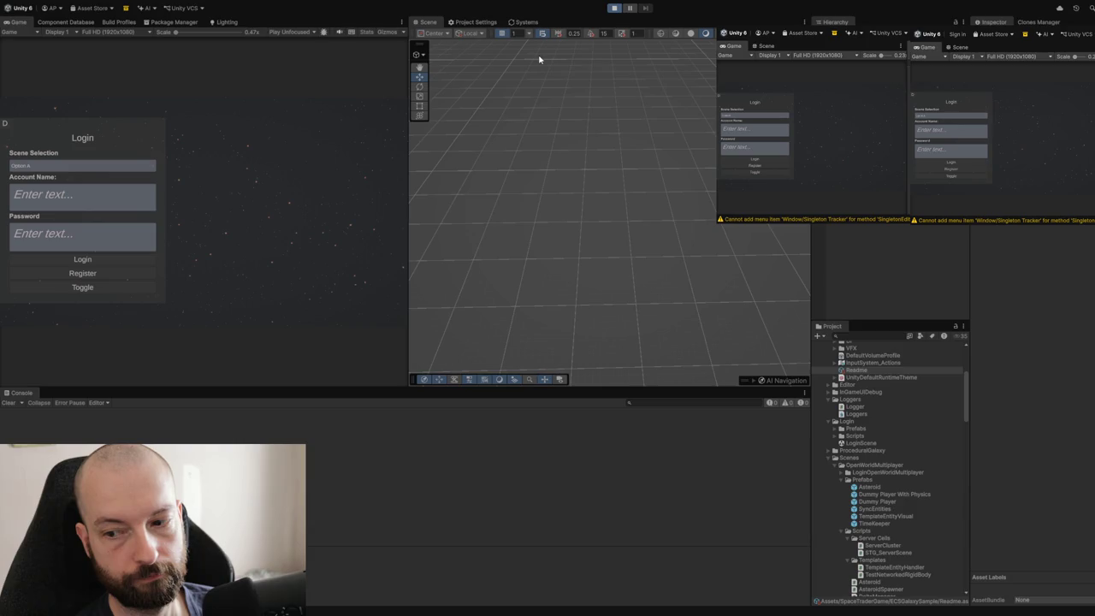
# Step: Log in as host with an account name and password
pyautogui.click(135, 203)
pyautogui.write('a')
pyautogui.click(110, 241)
pyautogui.write('a')
pyautogui.click(92, 286)
pyautogui.click(106, 260)
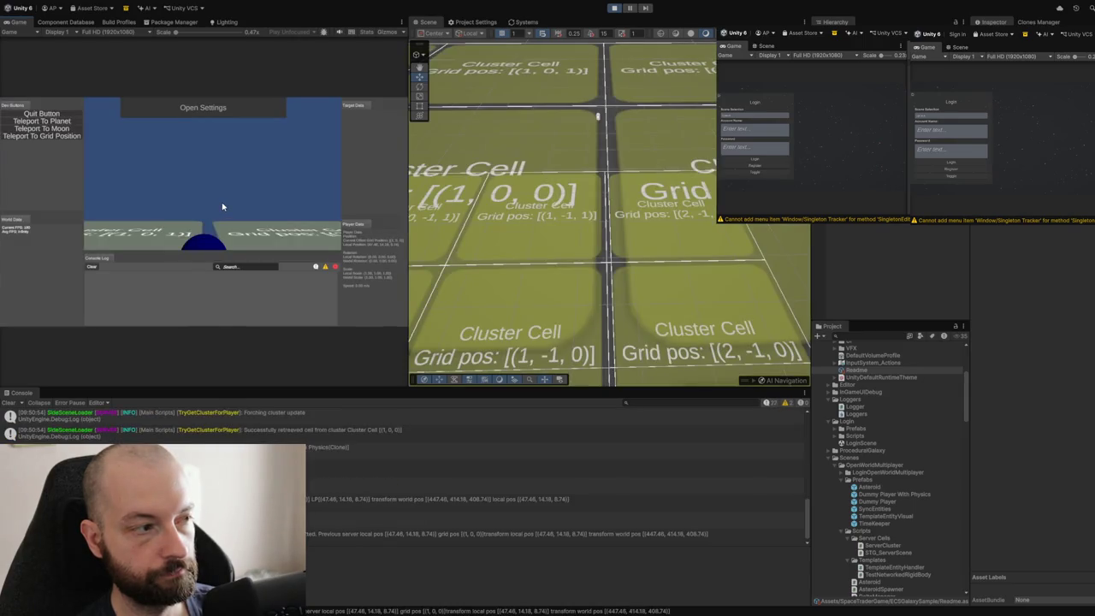
# Step: Focus the Game view, show the debug panels with the grave key, and teleport to the entered grid position
pyautogui.click(222, 205)
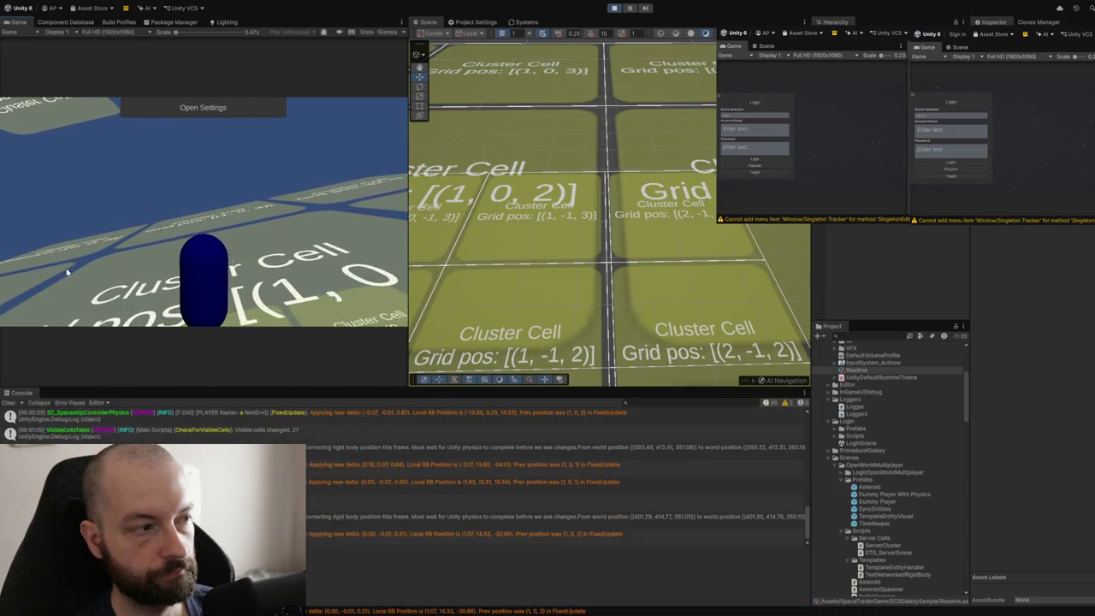
pyautogui.press('`')
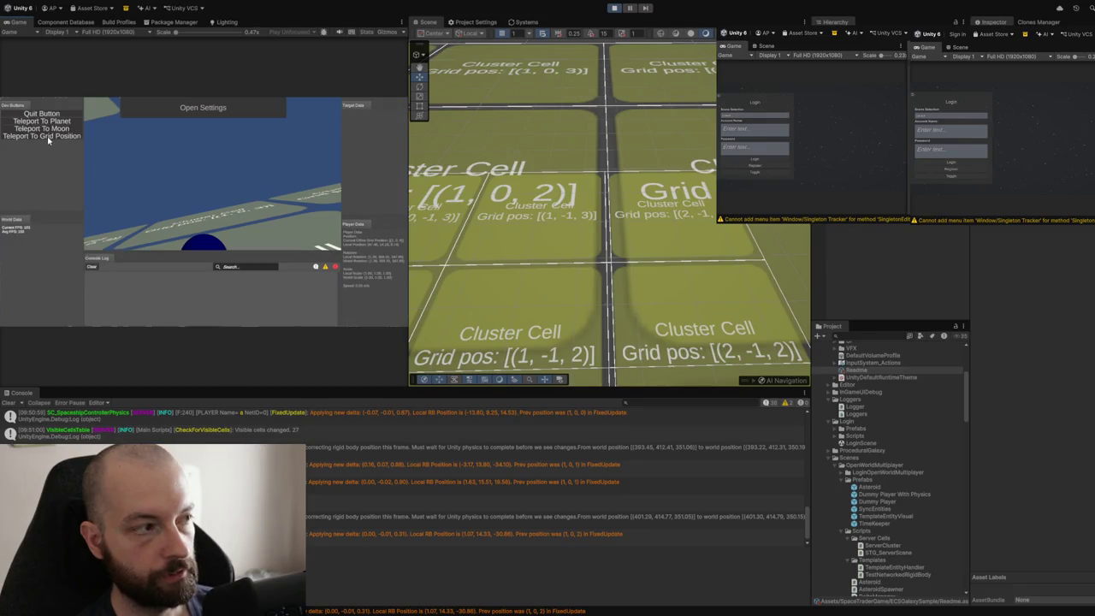
pyautogui.click(48, 137)
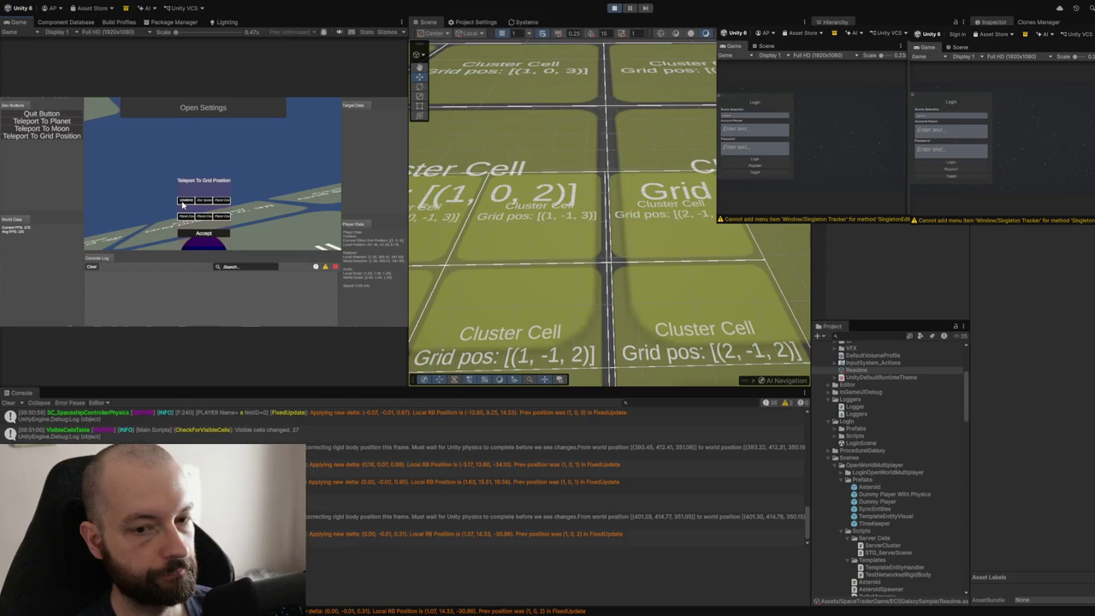
pyautogui.click(202, 233)
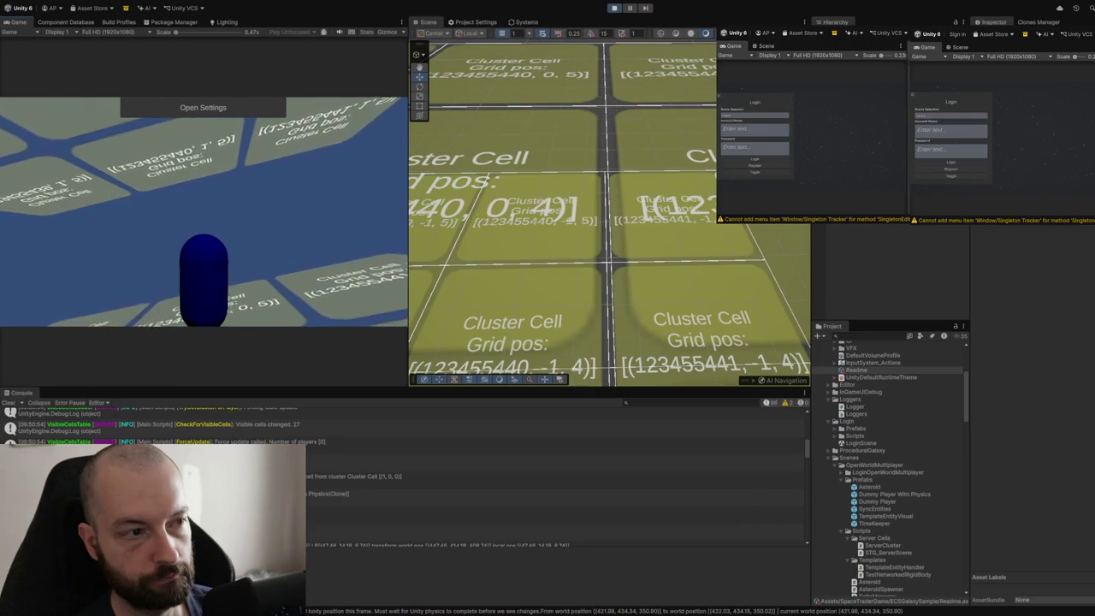
# Step: Orbit the Scene view, teleport the player back to cell (0, 0, 0), and hide the debug panels
pyautogui.moveTo(634, 249); pyautogui.dragTo(599, 238)
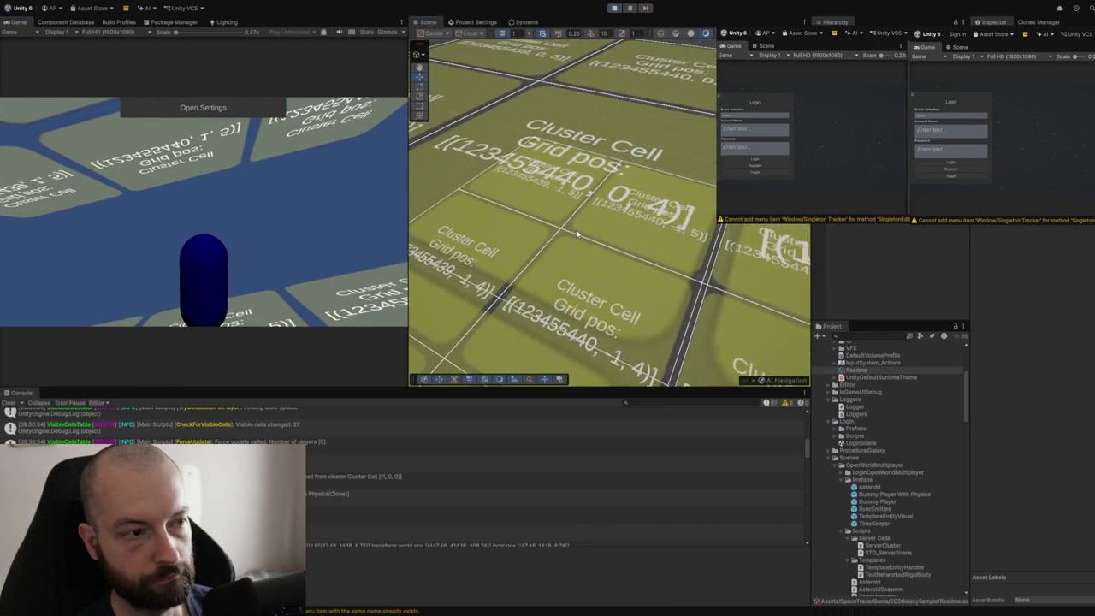
pyautogui.scroll(-5, 598, 238)
pyautogui.scroll(3, 577, 229)
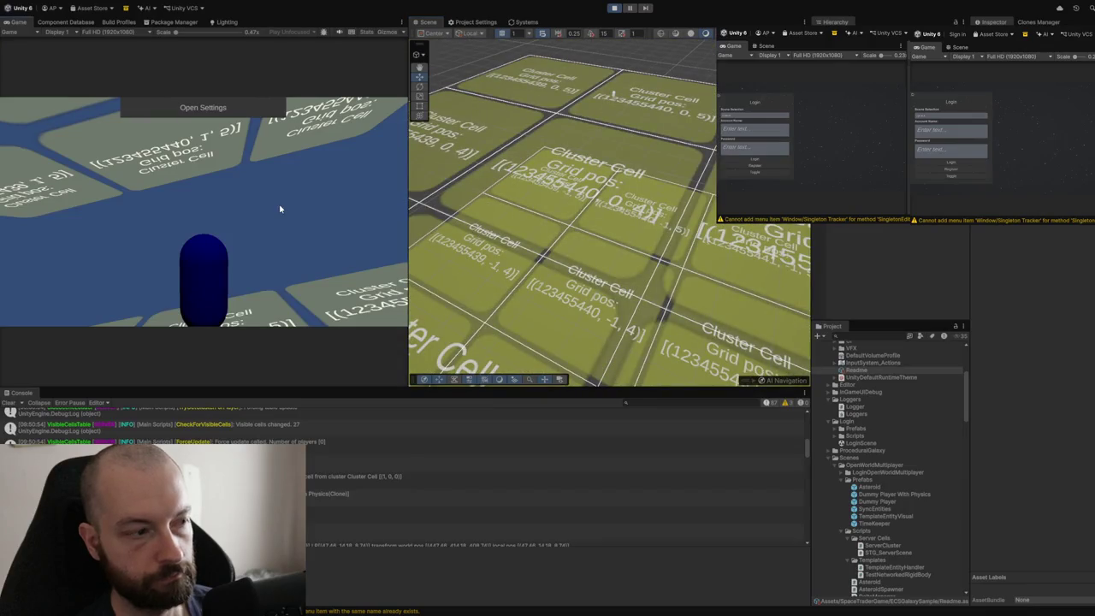
pyautogui.press('F1')
pyautogui.click(78, 138)
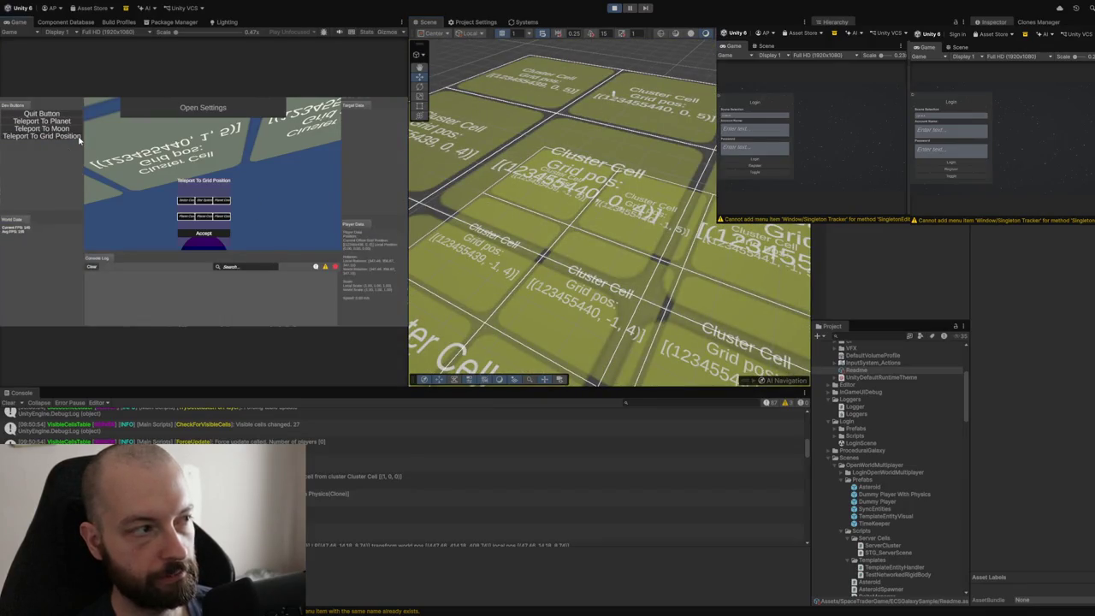
pyautogui.click(203, 232)
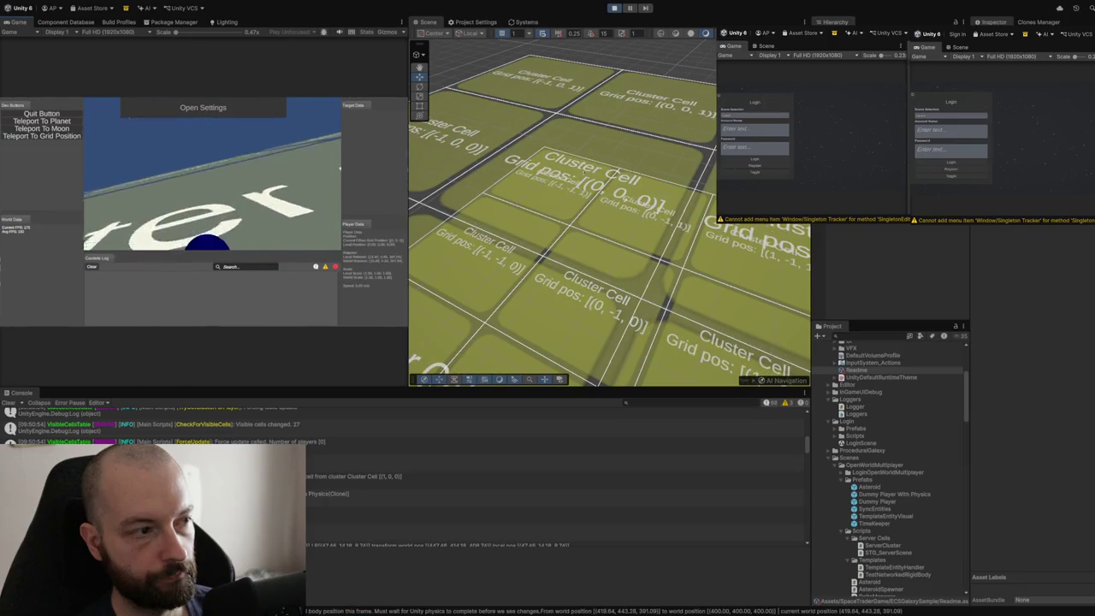
pyautogui.press('F1')
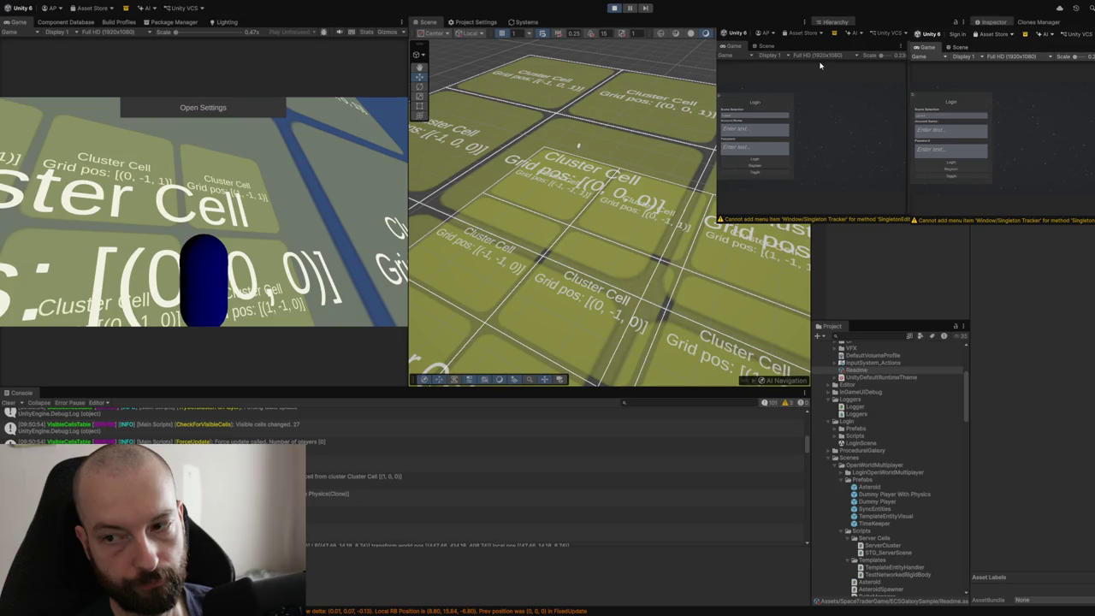
# Step: Register the first clone client into the world and refresh its Game view
pyautogui.click(740, 168)
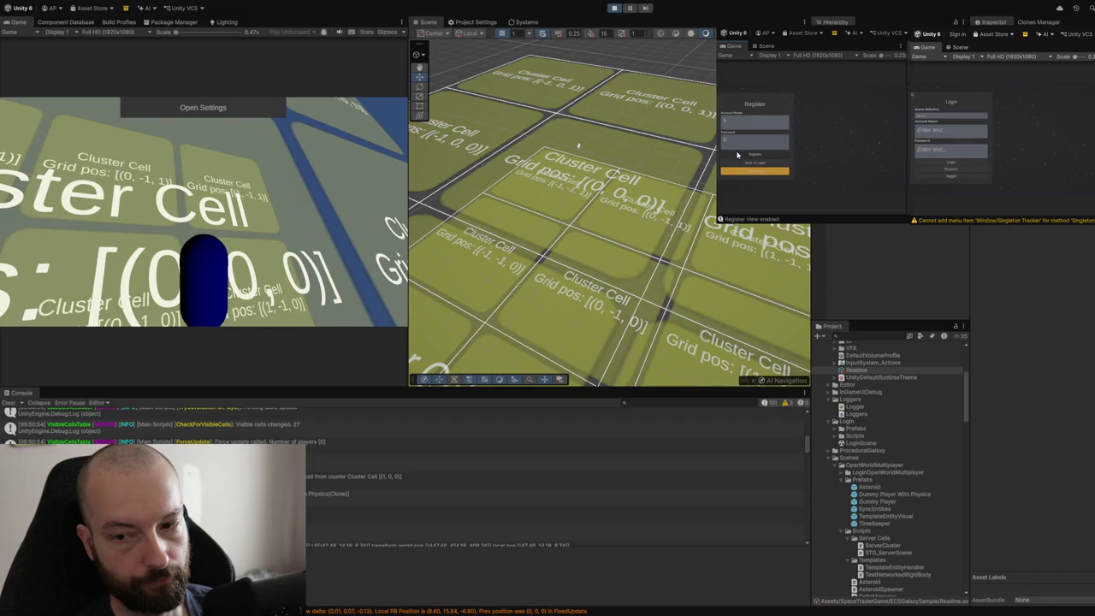
pyautogui.click(737, 155)
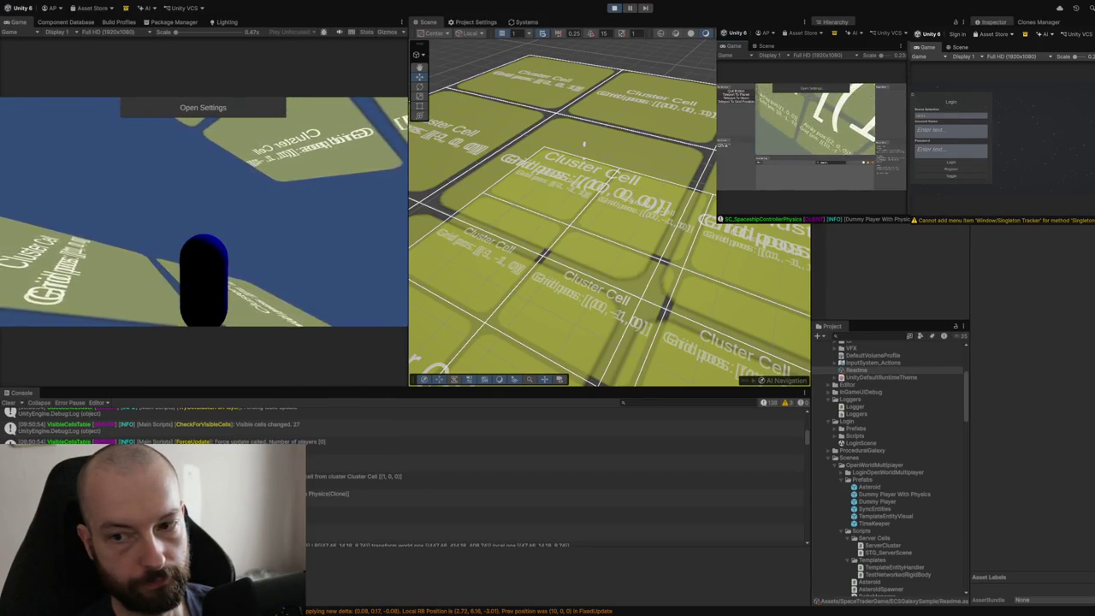
pyautogui.click(837, 211)
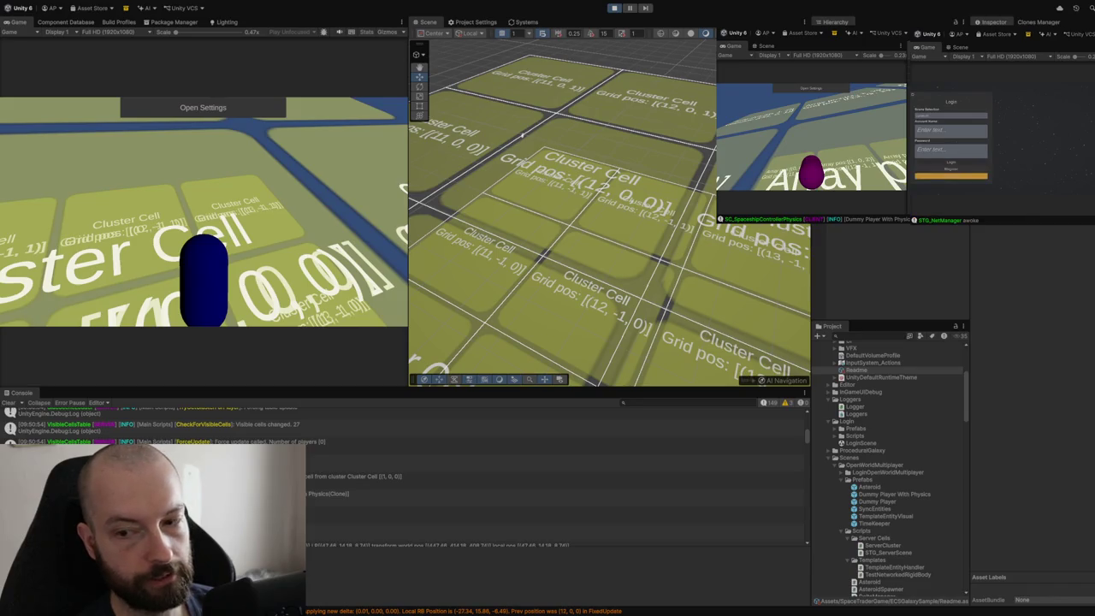
# Step: Register the second clone with a new account name and connect it as a client
pyautogui.click(945, 169)
pyautogui.write('t')
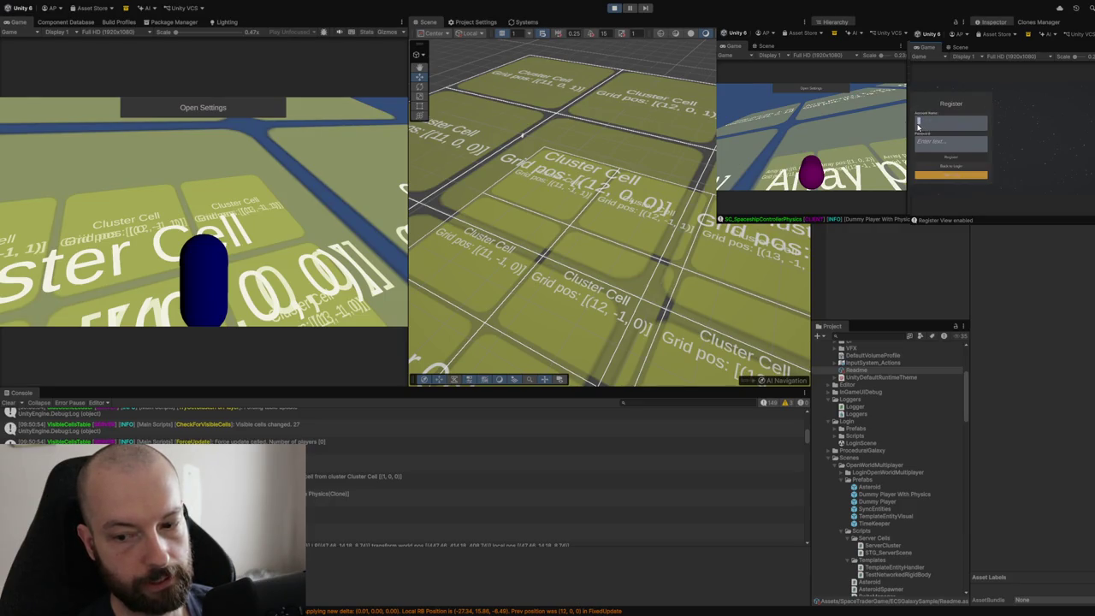
pyautogui.click(944, 158)
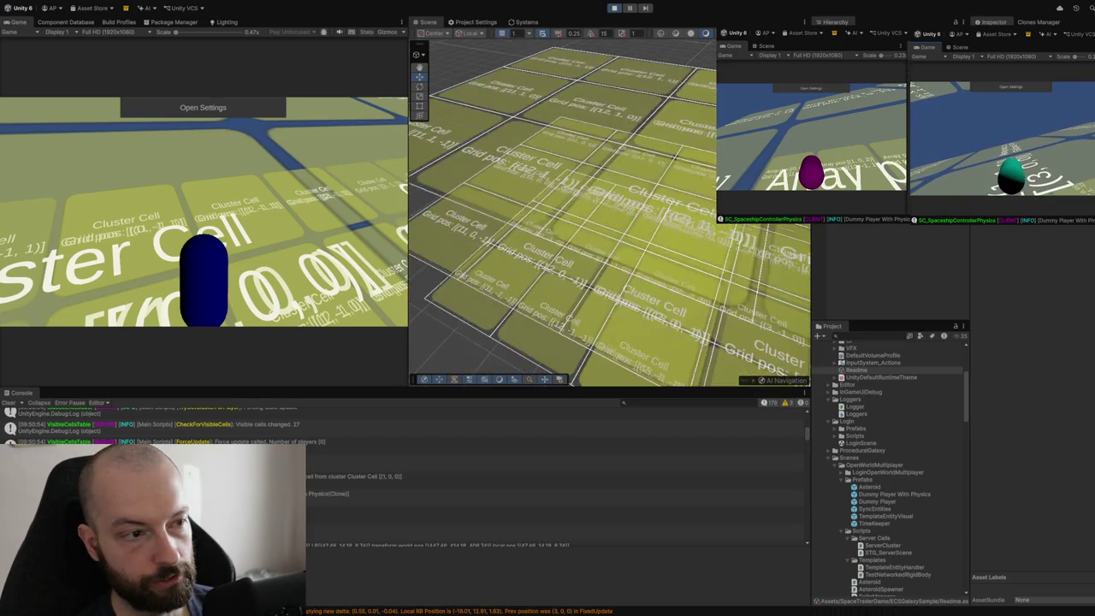
# Step: Zoom out and orbit the Scene view to see the grid from above, and show the debug panels
pyautogui.scroll(-3, 609, 214)
pyautogui.moveTo(479, 282)
pyautogui.mouseDown()
pyautogui.moveTo(513, 294)
pyautogui.moveTo(606, 207)
pyautogui.mouseUp()
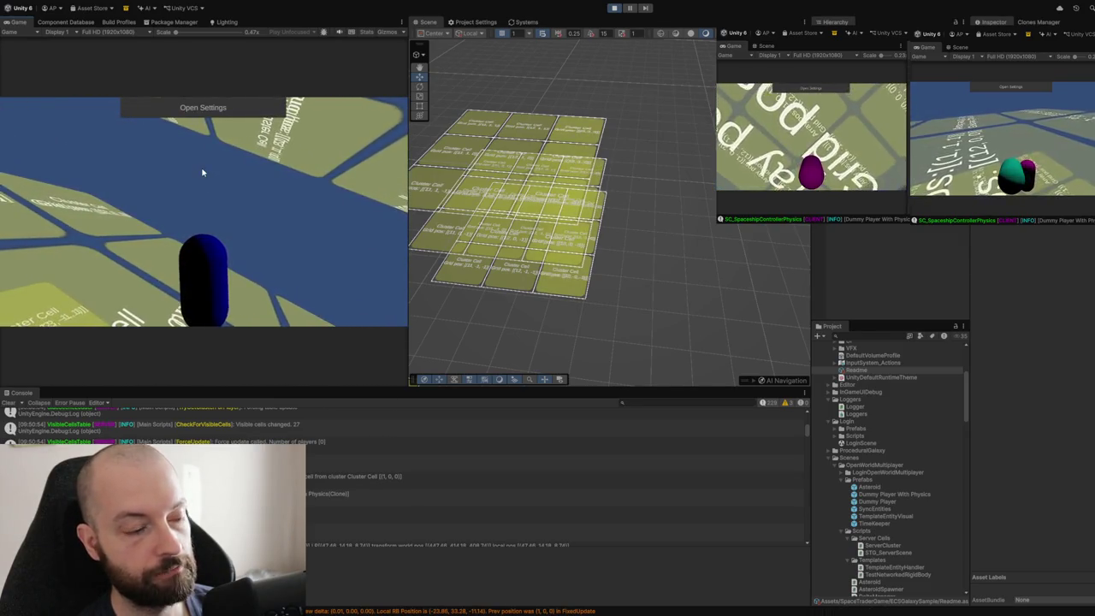
pyautogui.press('F1')
# Step: Teleport the host's player to grid position 10 in the first field, then resume control in the Game view
pyautogui.click(65, 140)
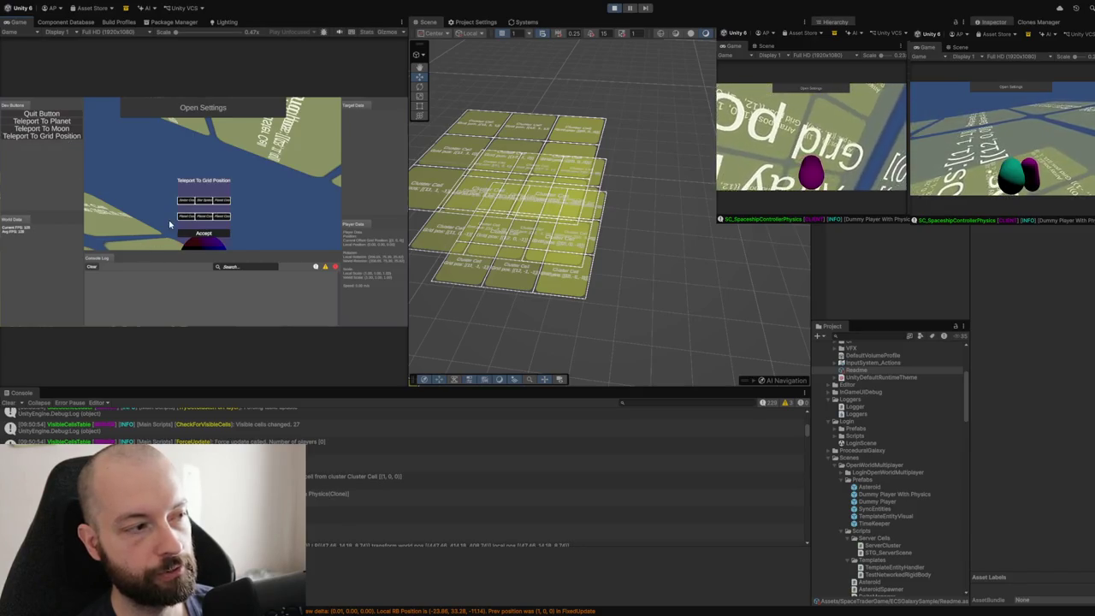
pyautogui.click(185, 203)
pyautogui.write('10')
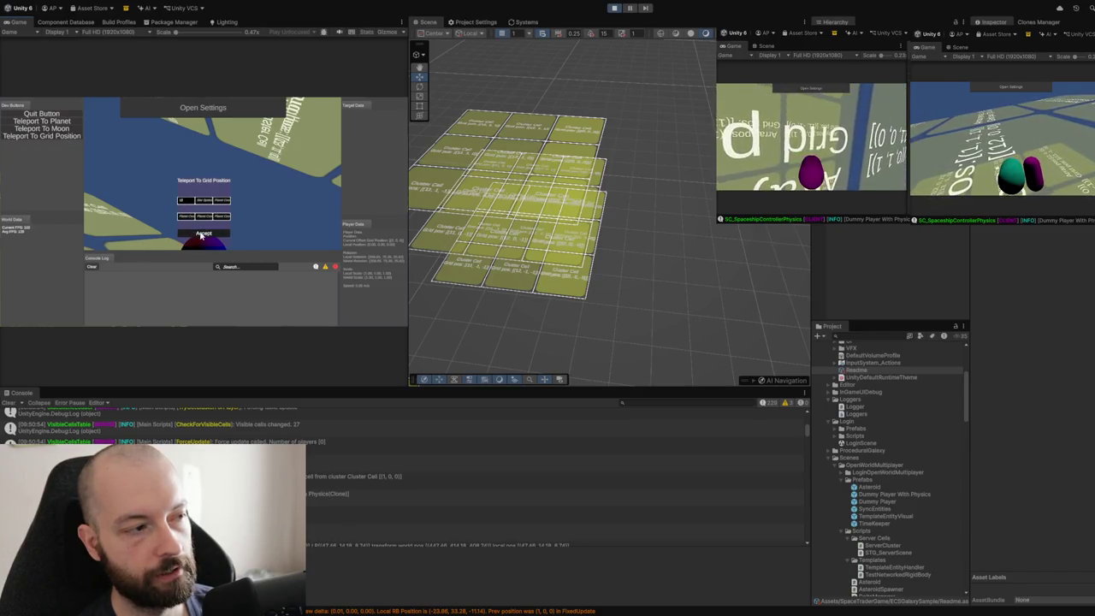
pyautogui.click(202, 234)
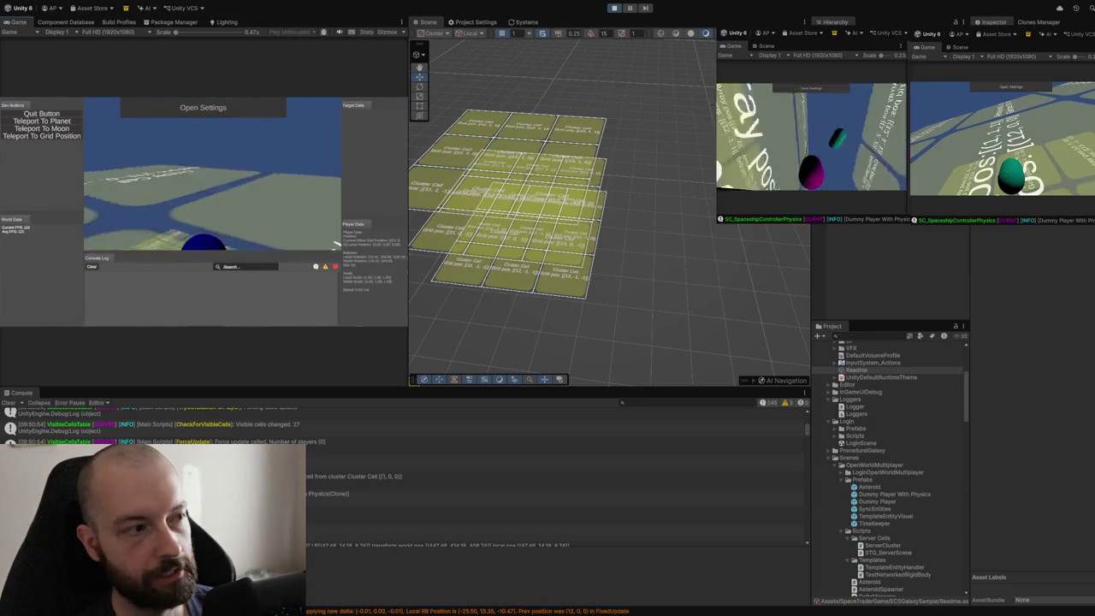
pyautogui.click(269, 160)
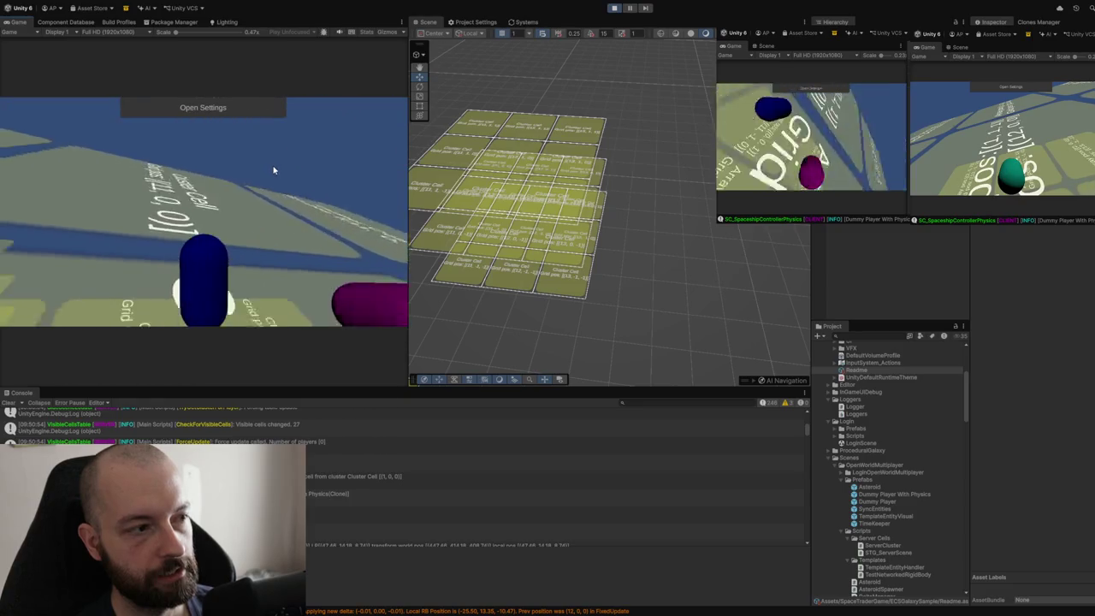
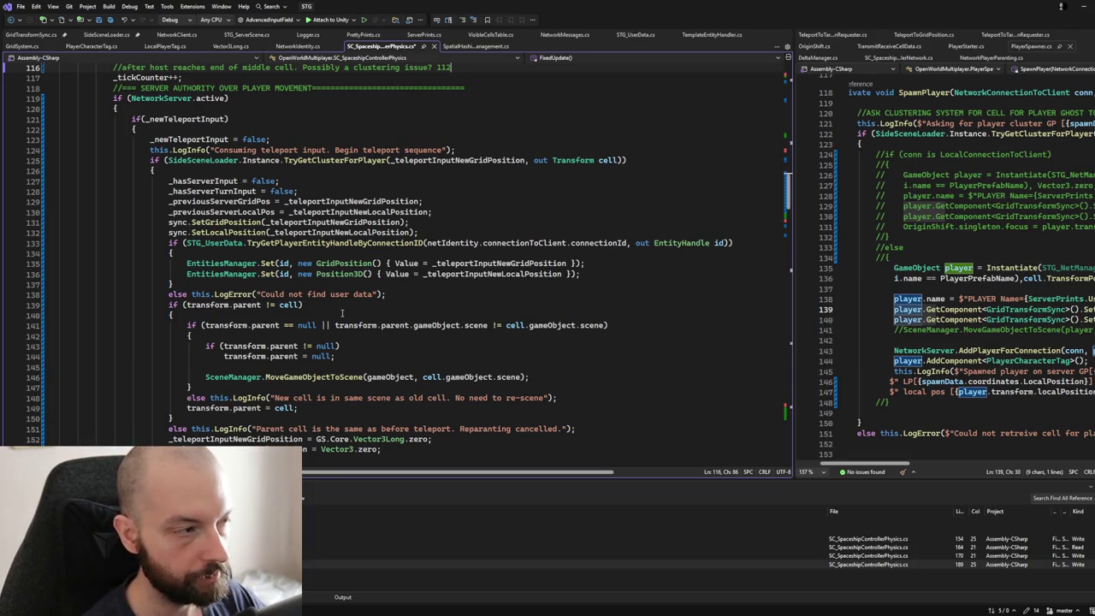
# Step: Delete the commented-out local-connection block (lines 124–134) from the player spawn method
pyautogui.scroll(2, 349, 261)
pyautogui.scroll(-12, 349, 261)
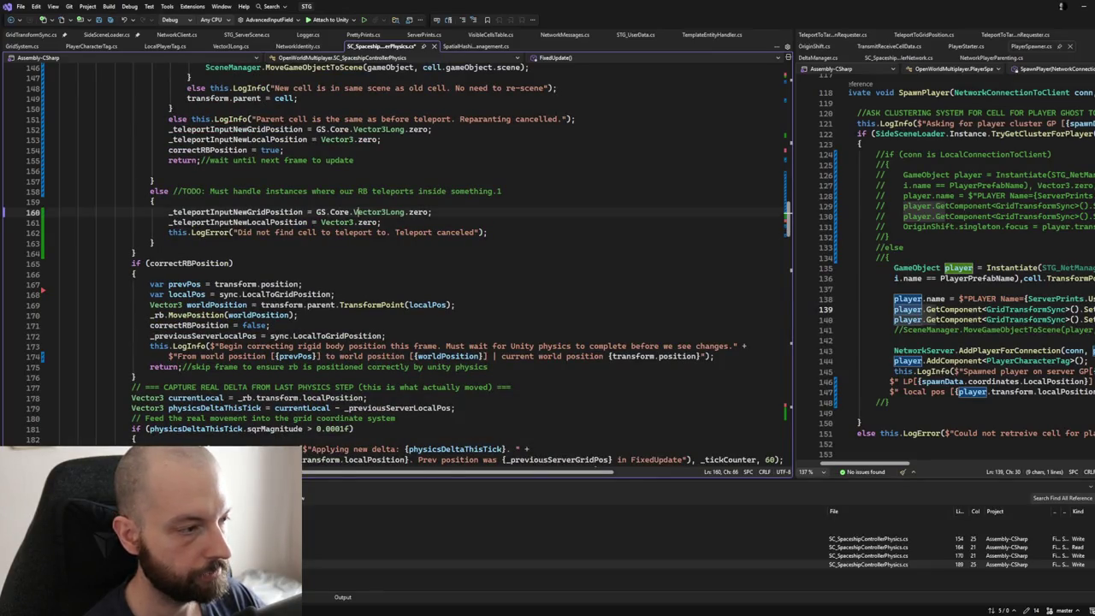
pyautogui.scroll(-8, 356, 212)
pyautogui.scroll(-6, 353, 211)
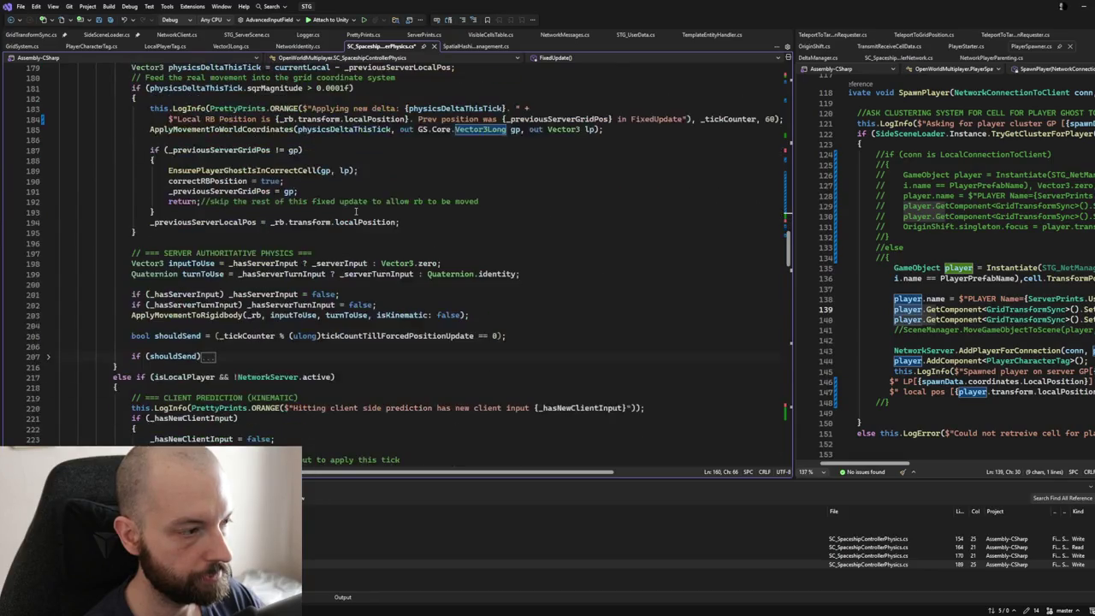
pyautogui.scroll(-3, 353, 211)
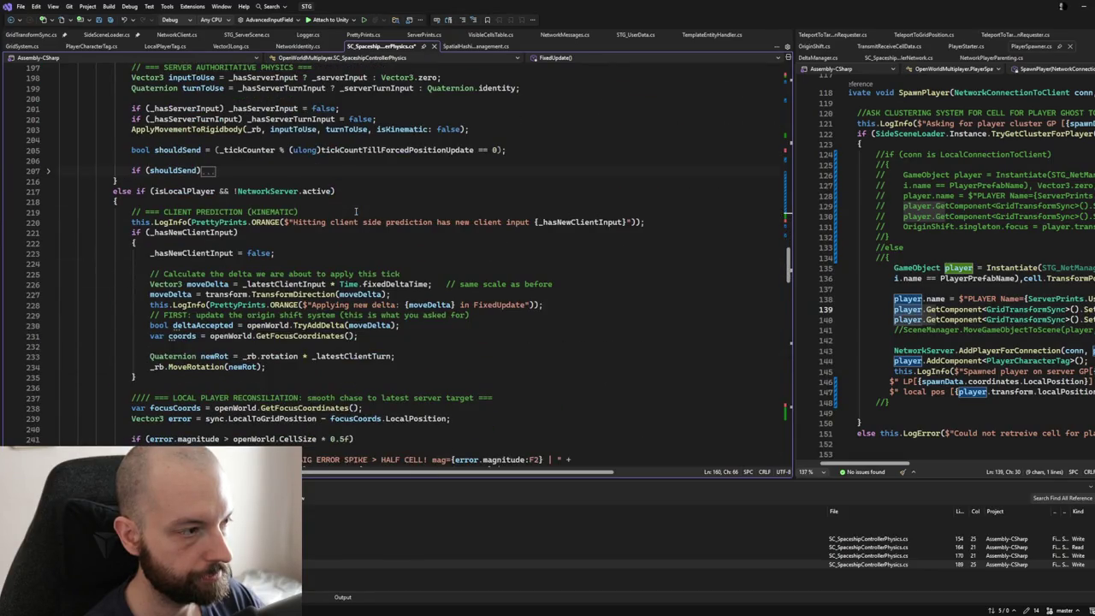
pyautogui.scroll(-10, 355, 211)
pyautogui.scroll(-8, 355, 212)
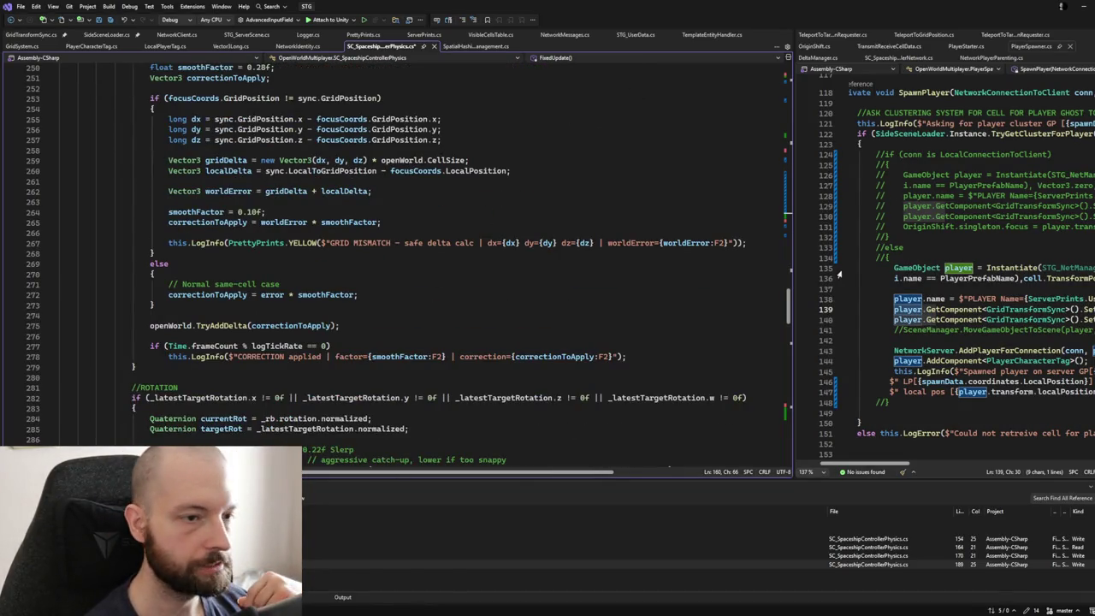
pyautogui.moveTo(792, 290)
pyautogui.mouseDown()
pyautogui.moveTo(526, 299)
pyautogui.moveTo(635, 302)
pyautogui.moveTo(624, 301)
pyautogui.mouseUp()
pyautogui.moveTo(684, 256)
pyautogui.mouseDown()
pyautogui.moveTo(685, 147)
pyautogui.moveTo(703, 140)
pyautogui.mouseUp()
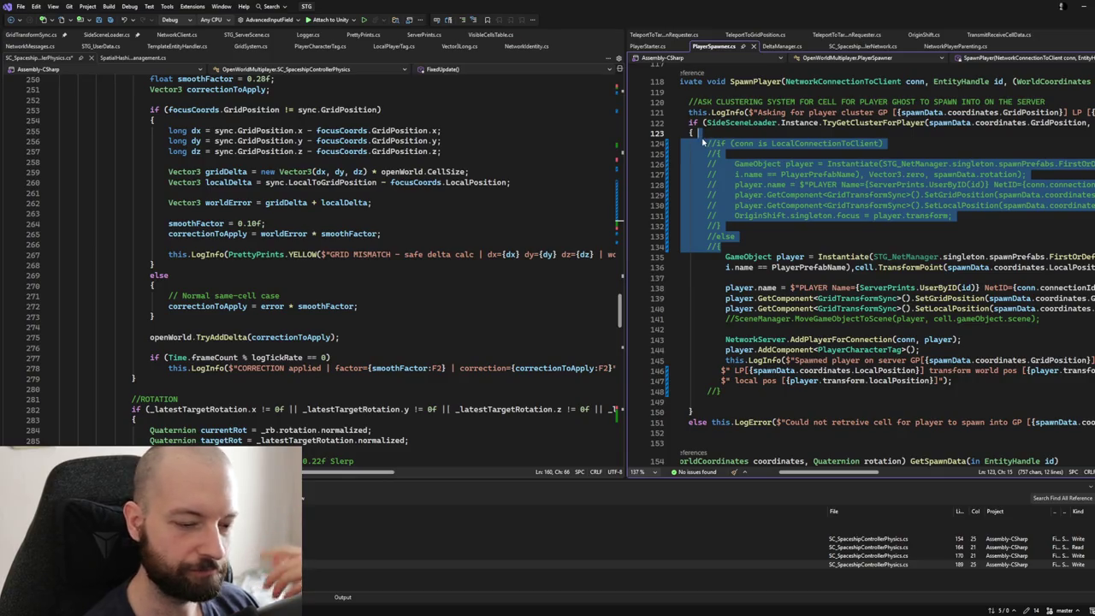
pyautogui.press('Delete')
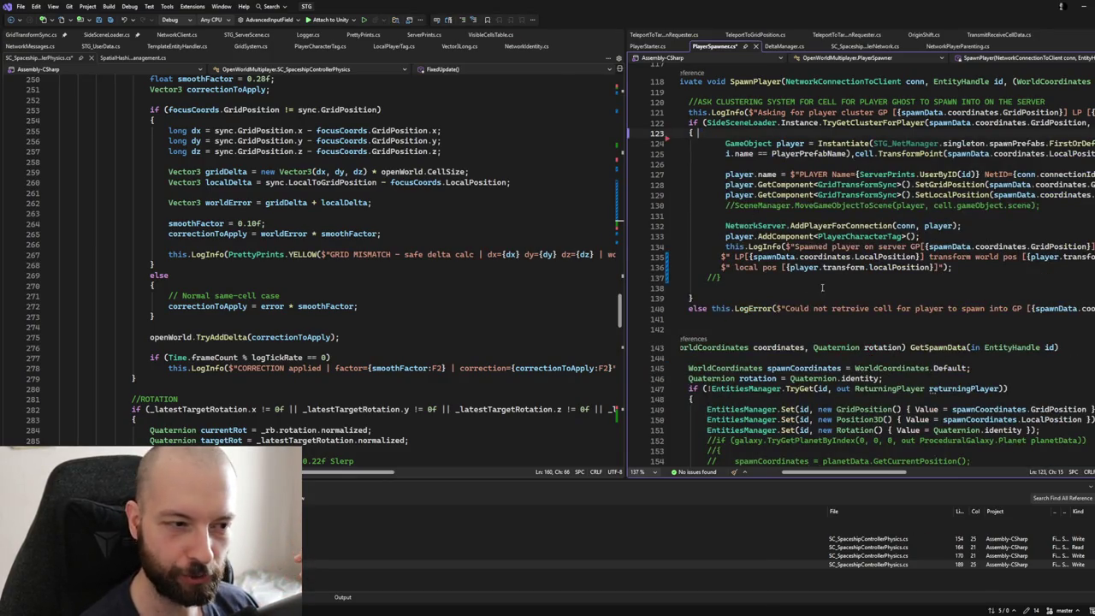
# Step: Remove the stray '//' comment marker left after the log call on line 137
pyautogui.moveTo(819, 279); pyautogui.dragTo(956, 271)
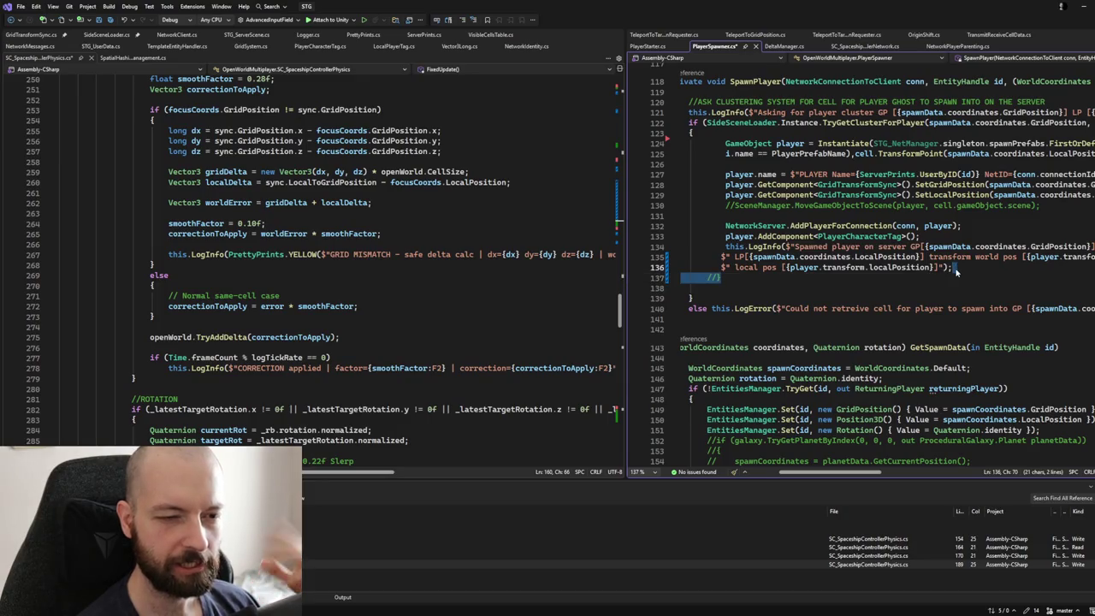
pyautogui.press('Delete')
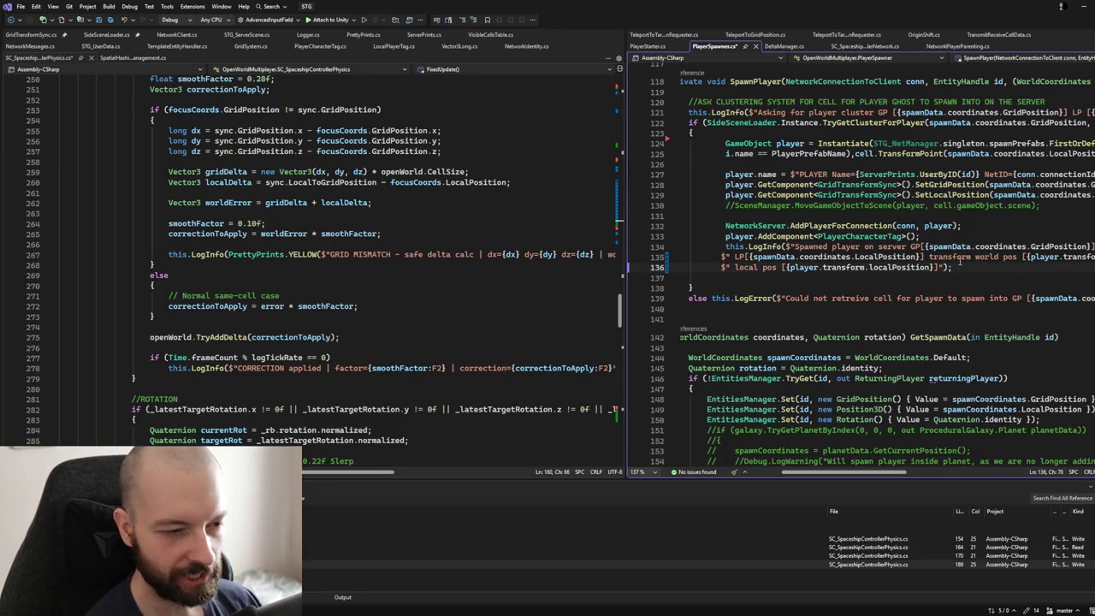
pyautogui.scroll(-2, 959, 264)
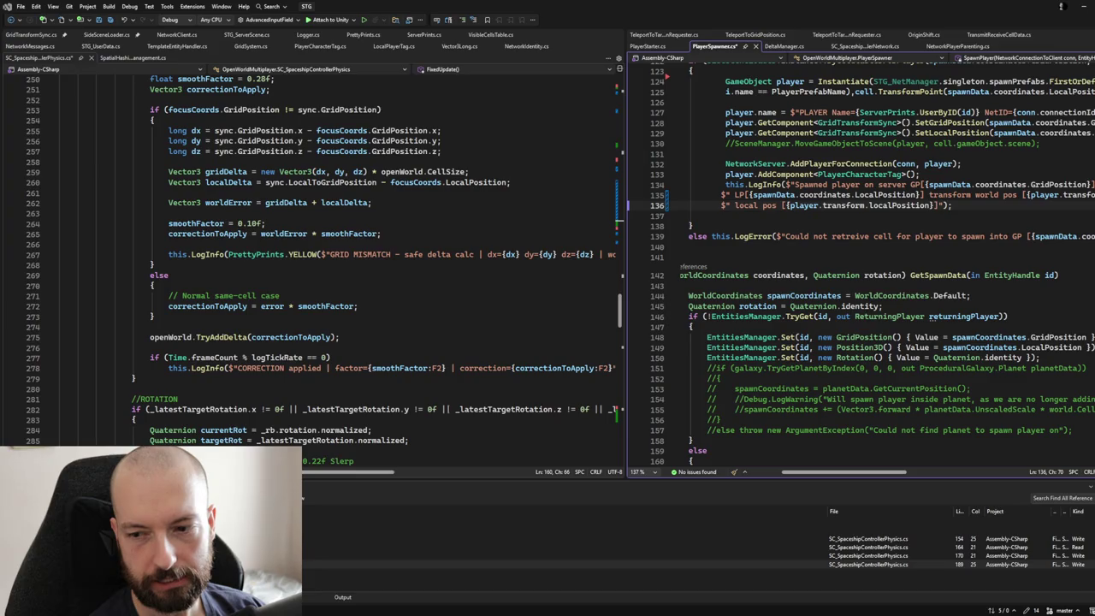
pyautogui.scroll(-5, 530, 257)
pyautogui.click(530, 195)
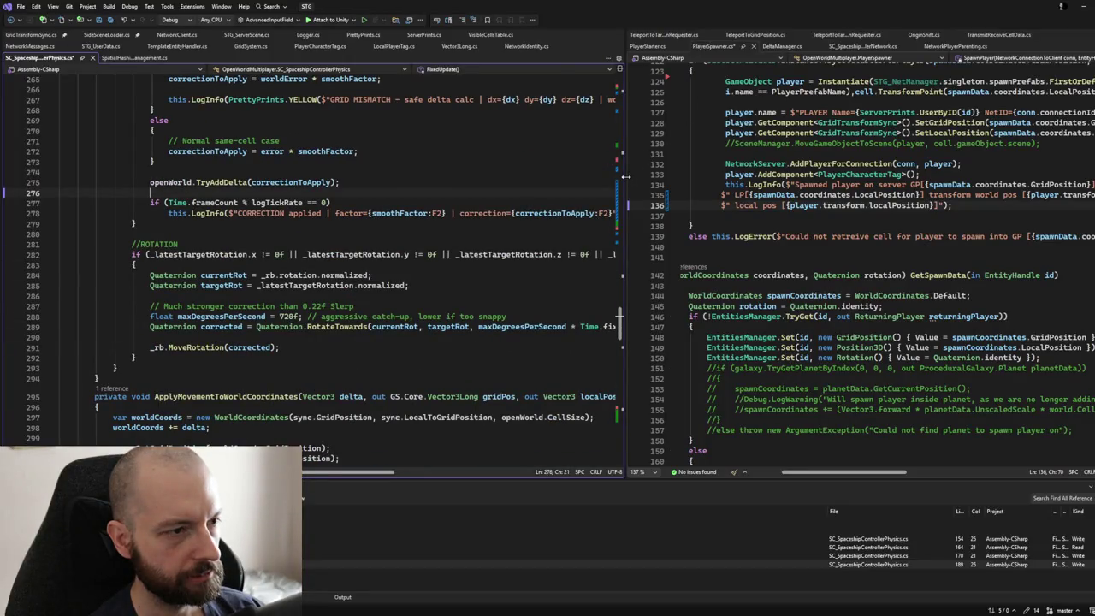
pyautogui.moveTo(625, 176); pyautogui.dragTo(911, 176)
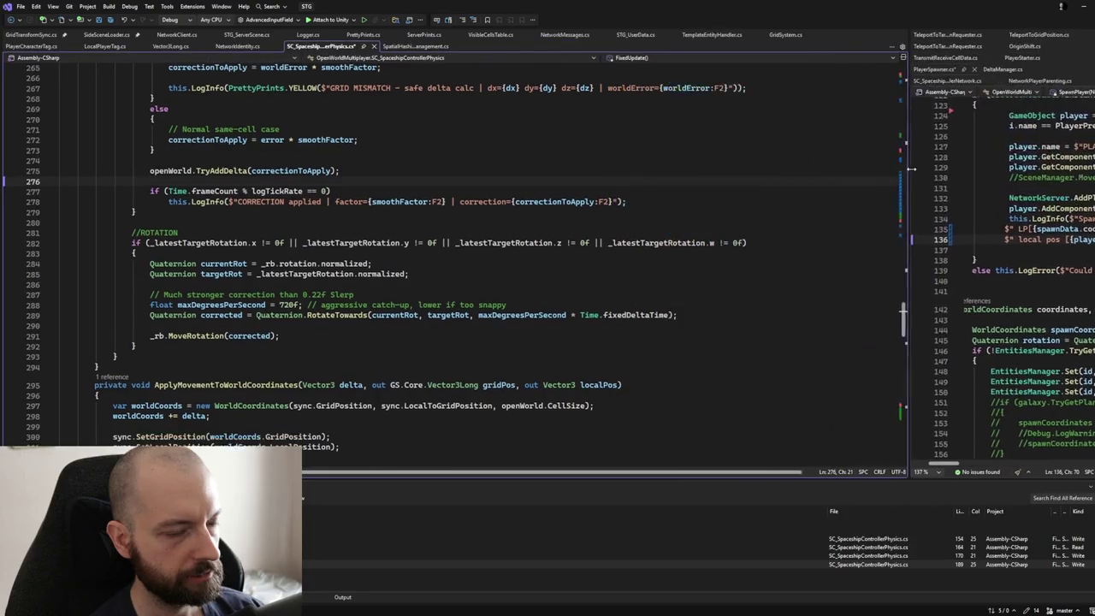
pyautogui.scroll(10, 603, 275)
pyautogui.scroll(9, 603, 275)
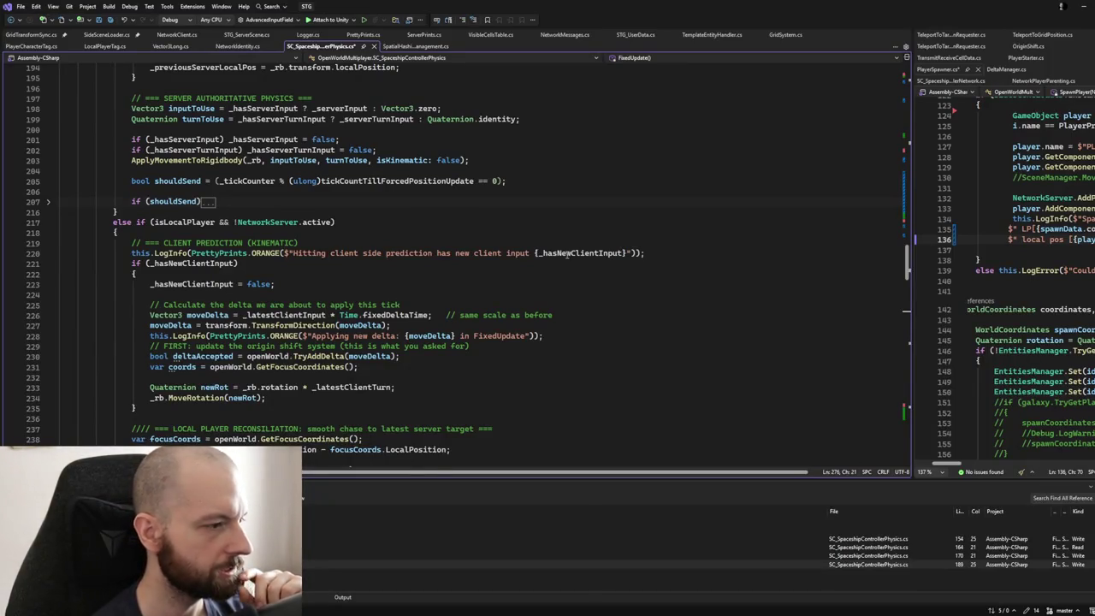
pyautogui.scroll(8, 599, 269)
pyautogui.scroll(8, 583, 254)
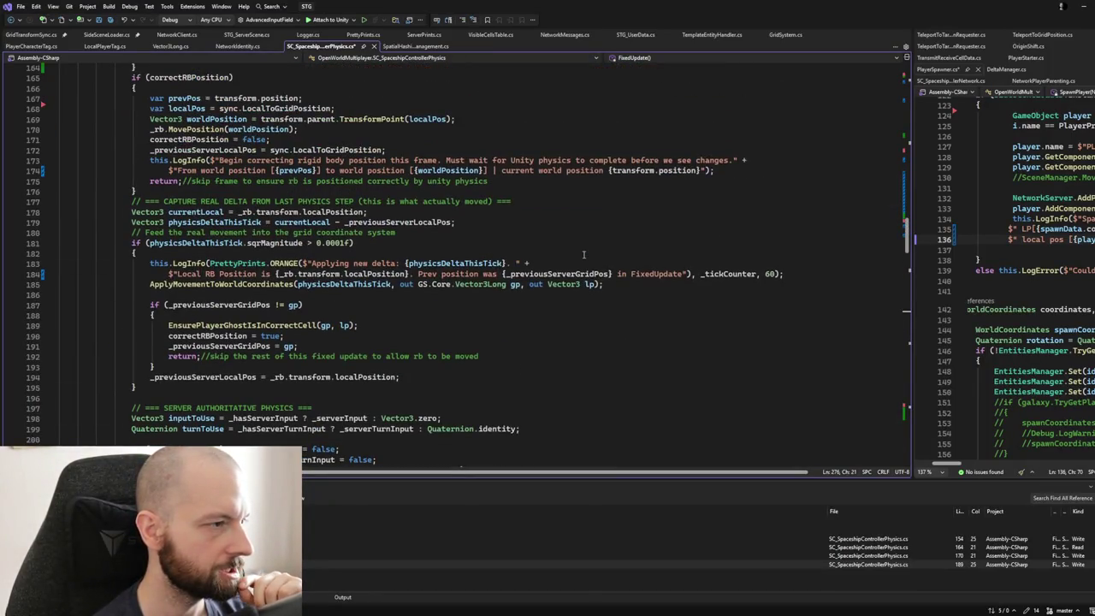
pyautogui.scroll(3, 583, 254)
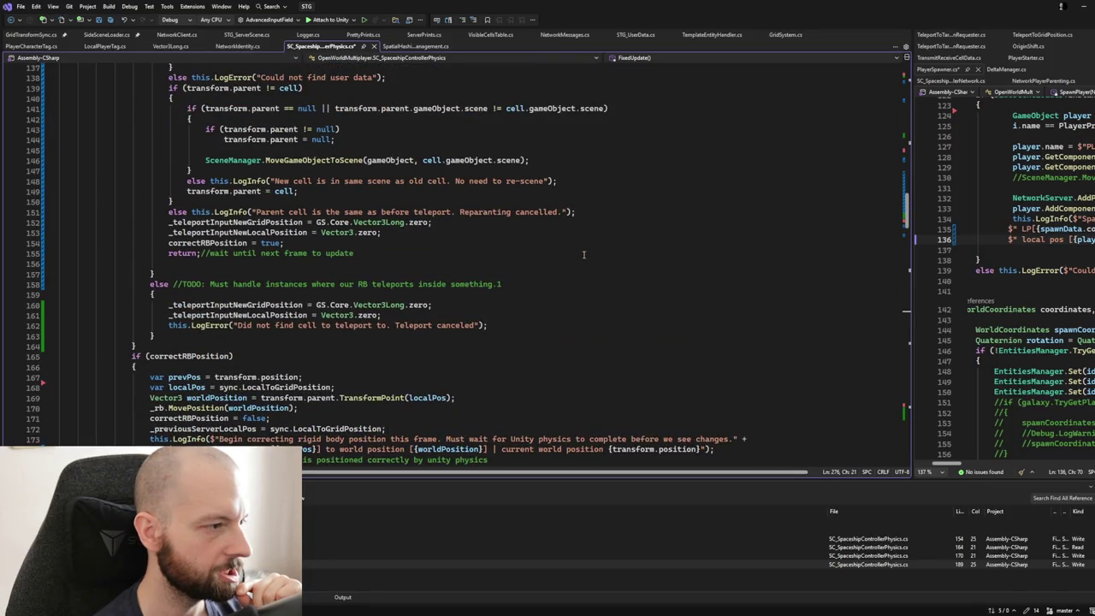
pyautogui.scroll(6, 584, 253)
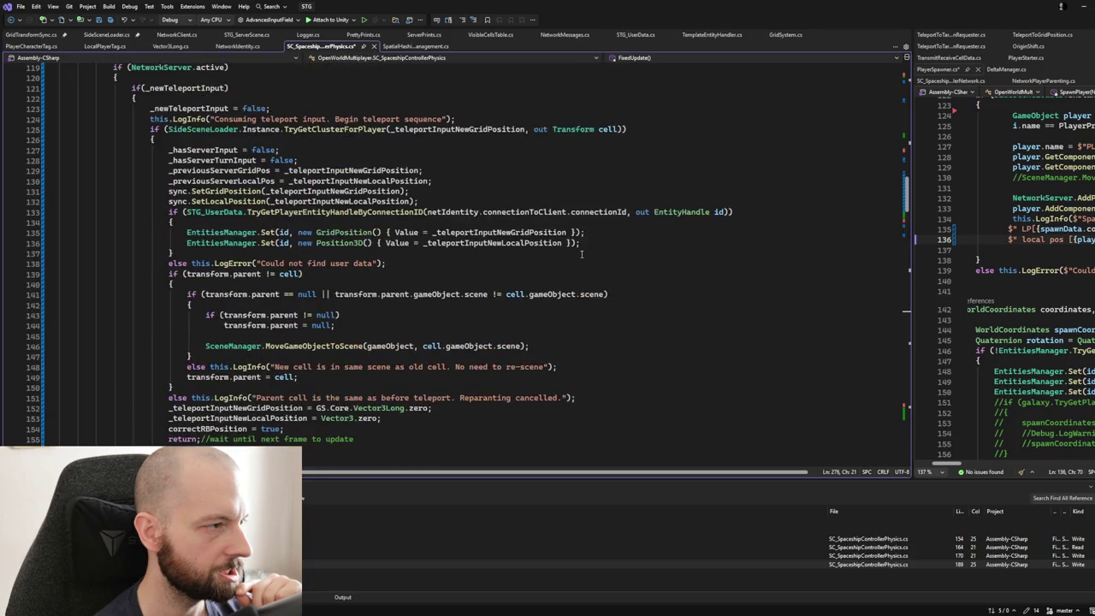
# Step: Add the comment '//====TELEPORT HANDLING======' after the if(_newTeleportInput) check on line 121
pyautogui.click(285, 88)
pyautogui.write('//====')
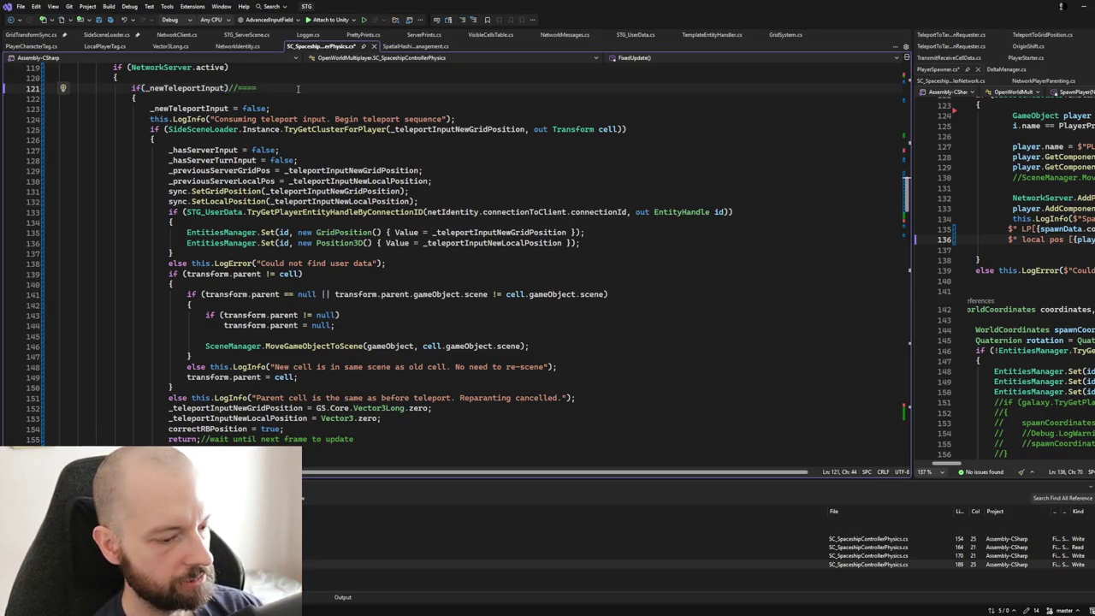
pyautogui.write('TELE')
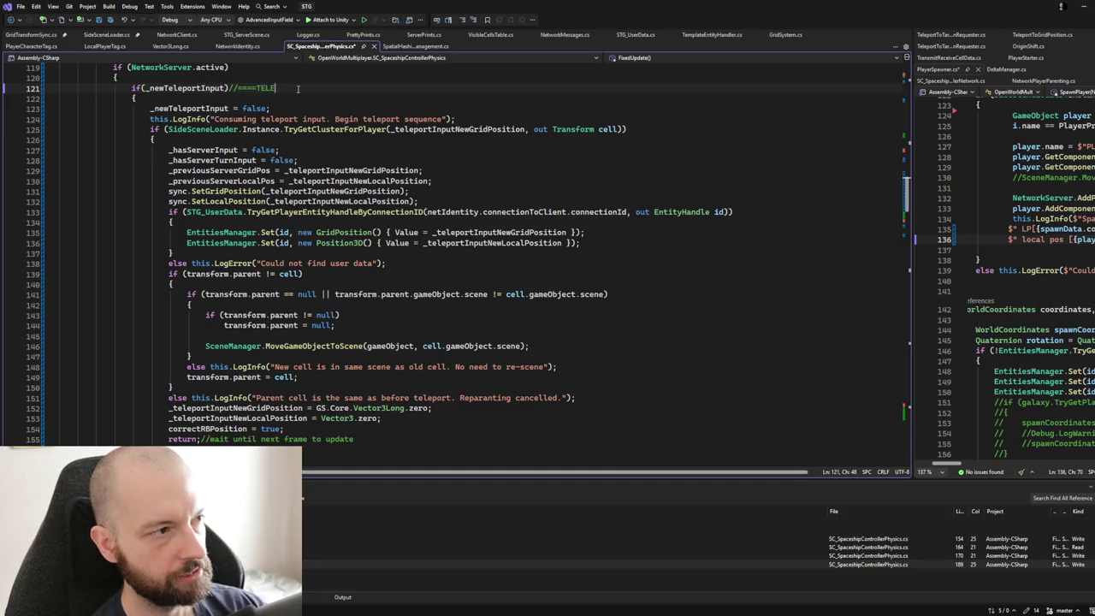
pyautogui.write('PORT HANDLI')
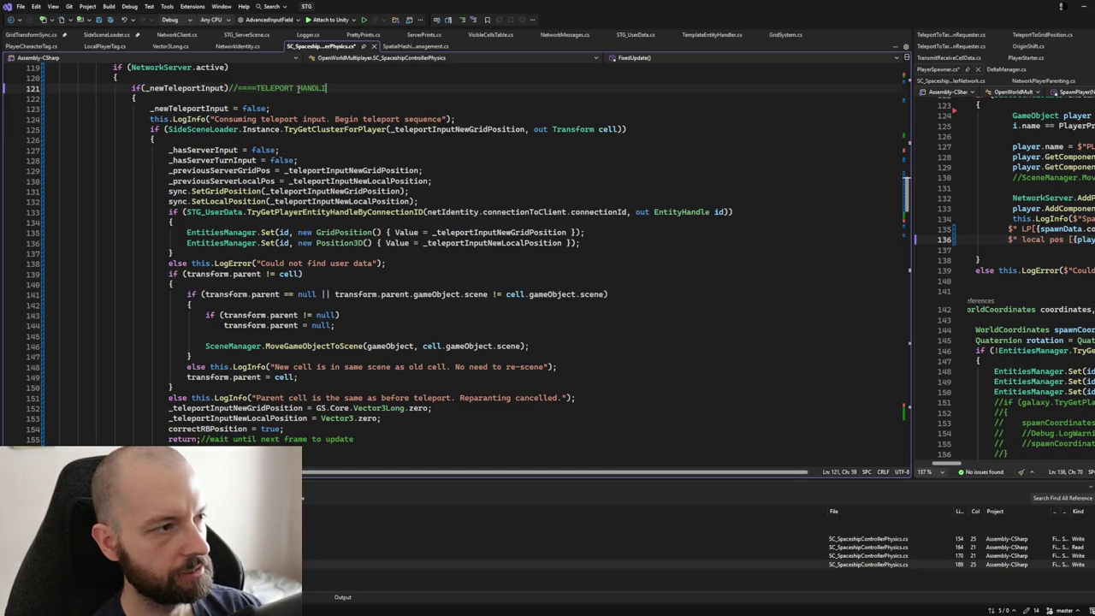
pyautogui.write('NG======')
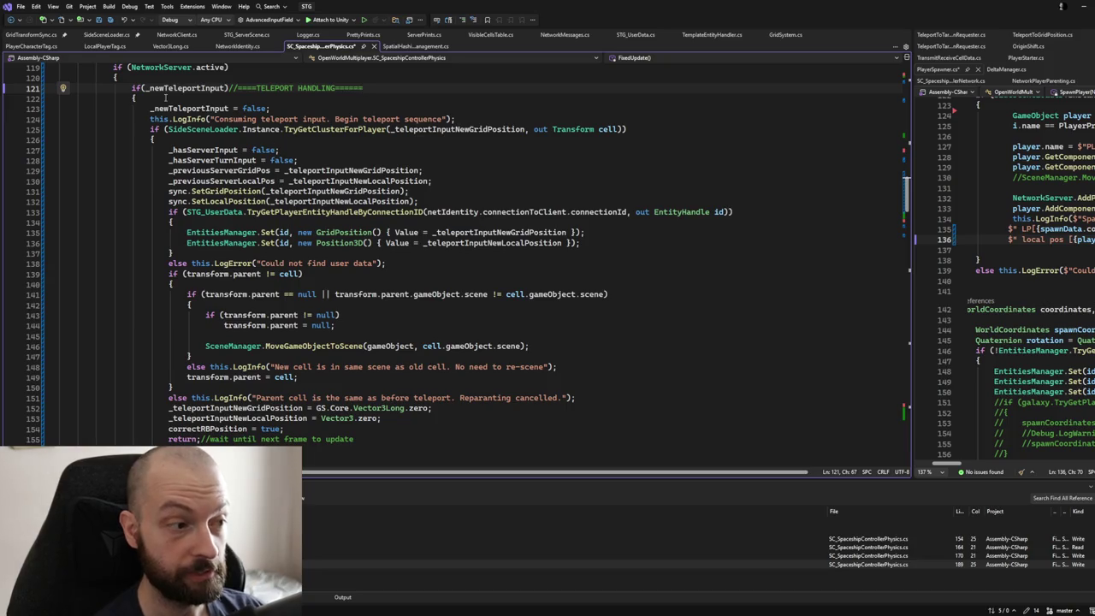
pyautogui.scroll(-3, 254, 310)
pyautogui.scroll(-1, 265, 359)
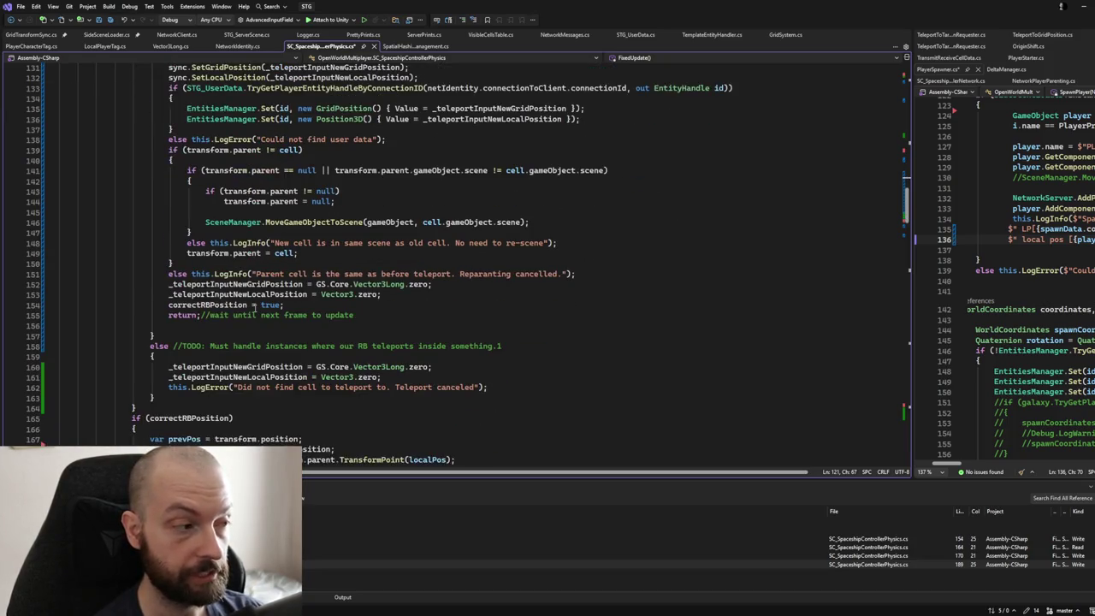
pyautogui.scroll(-1, 272, 394)
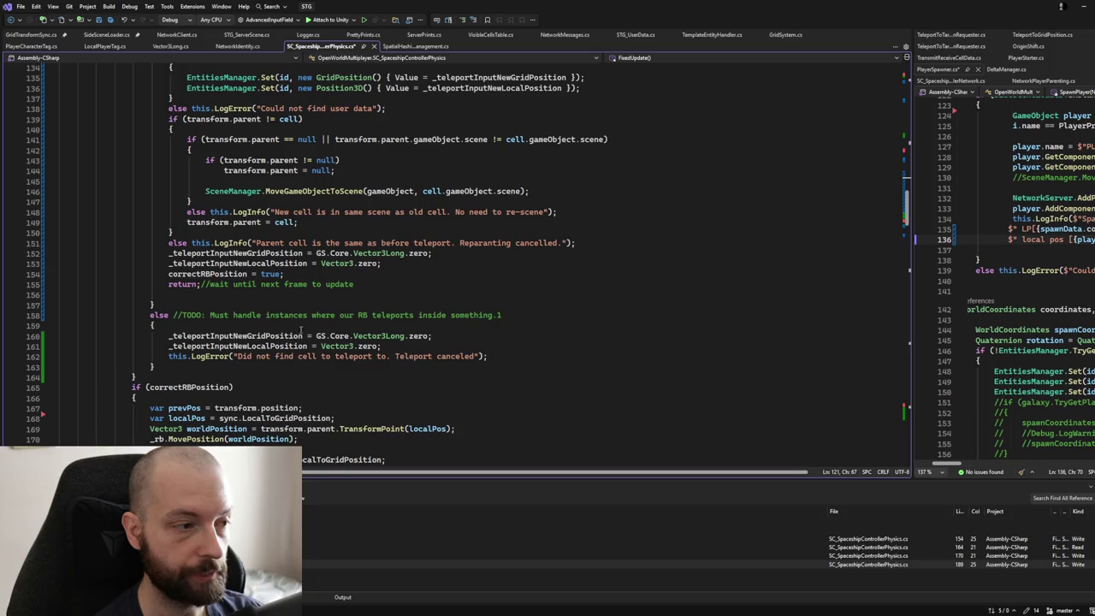
# Step: Append 'Or if teleport is rejected for some reason.' to the TODO comment on line 158
pyautogui.click(533, 319)
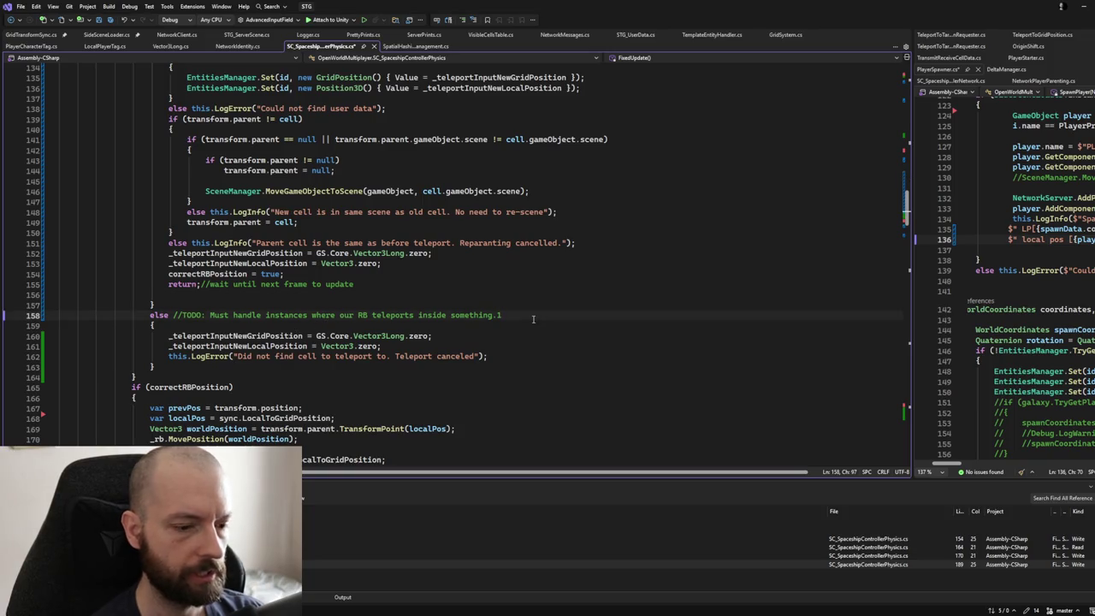
pyautogui.write('OR')
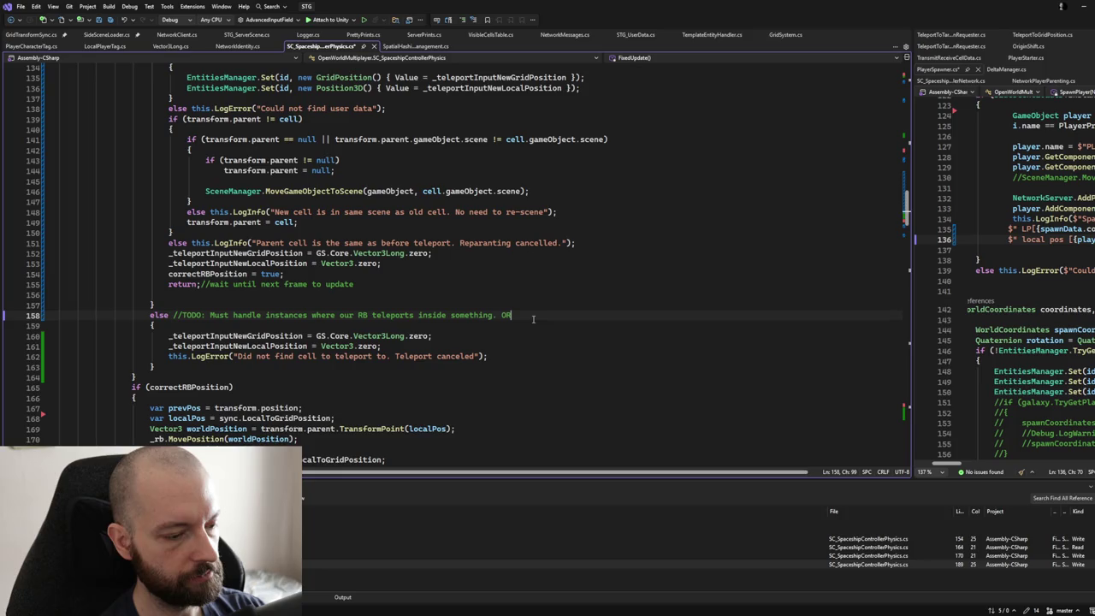
pyautogui.press('BackSpace')
pyautogui.write('r if teleport is rejected for some reason.')
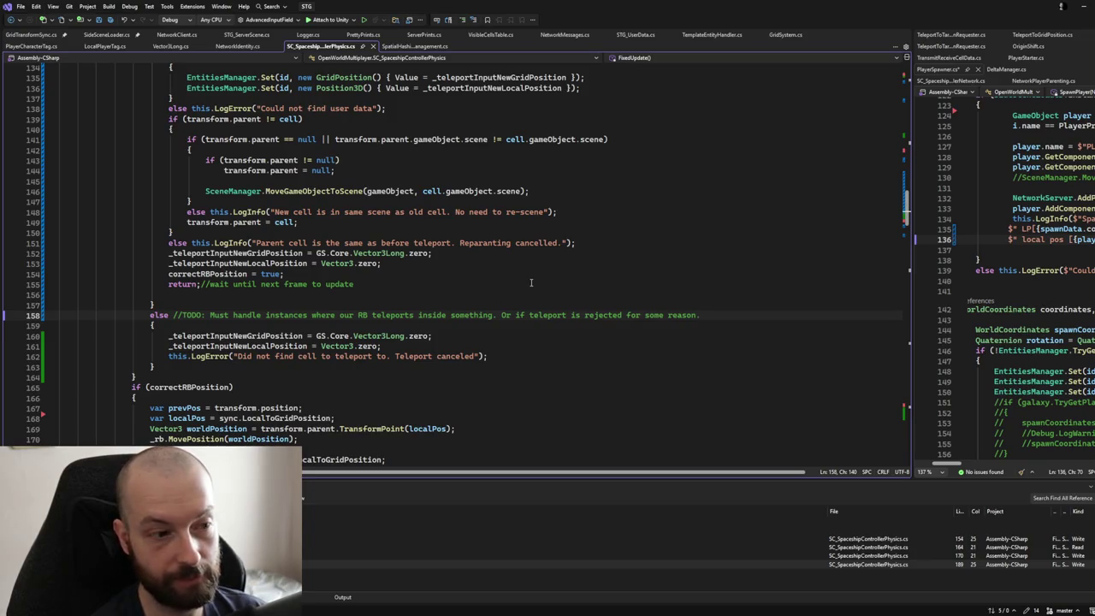
pyautogui.scroll(-4, 530, 282)
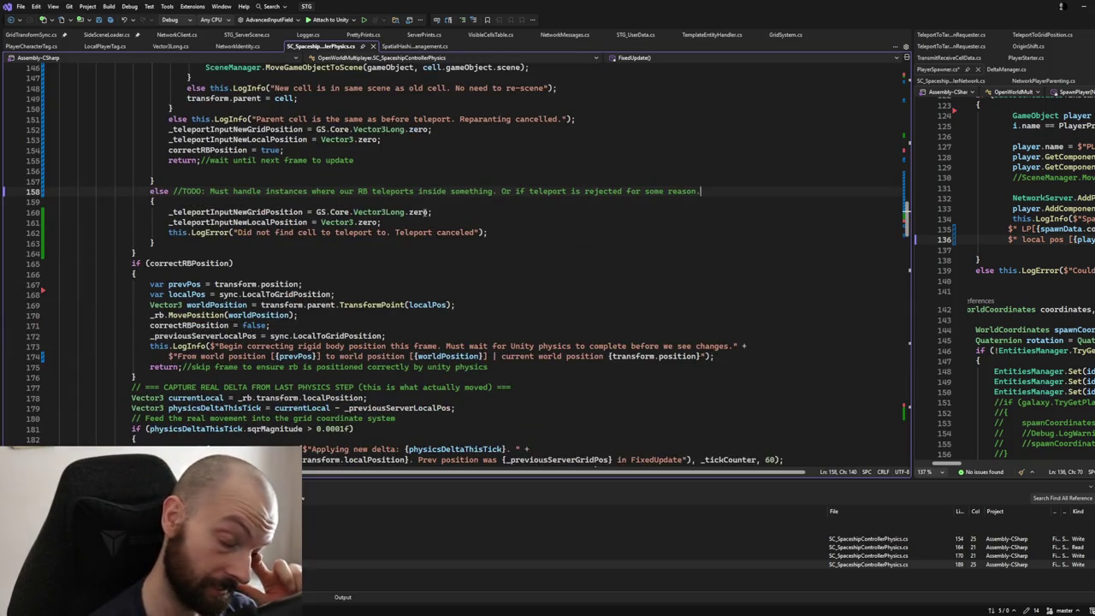
pyautogui.scroll(7, 419, 191)
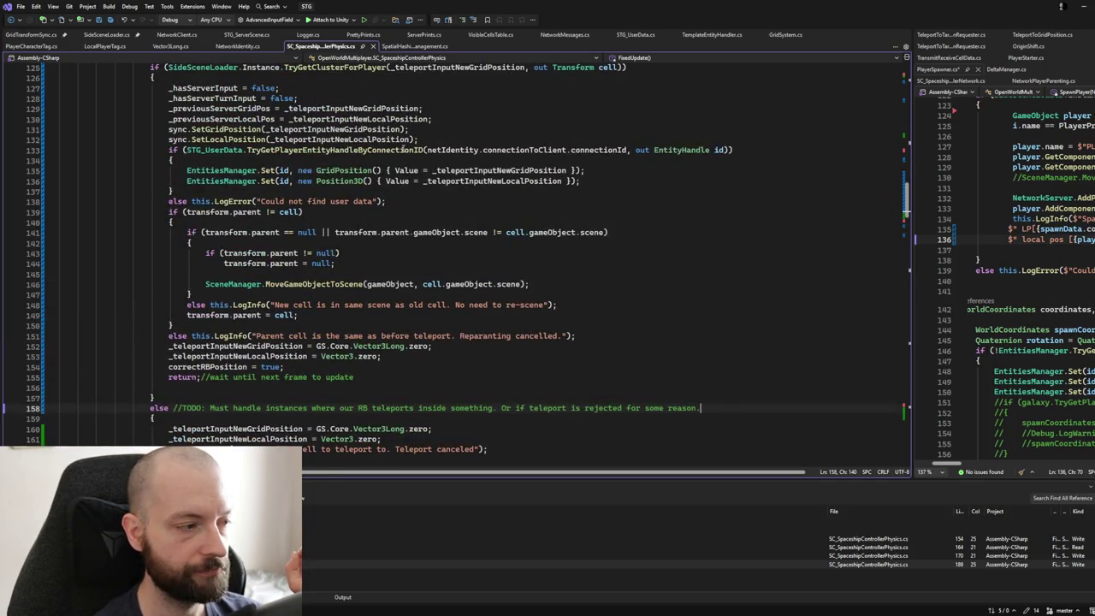
pyautogui.scroll(1, 414, 149)
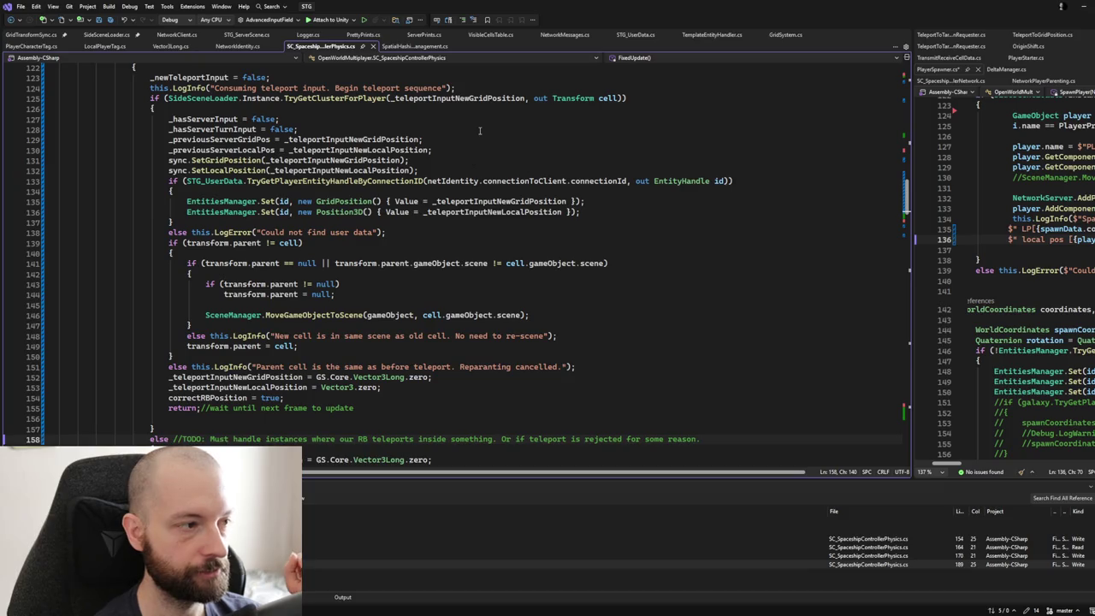
pyautogui.scroll(-2, 470, 167)
pyautogui.scroll(2, 480, 130)
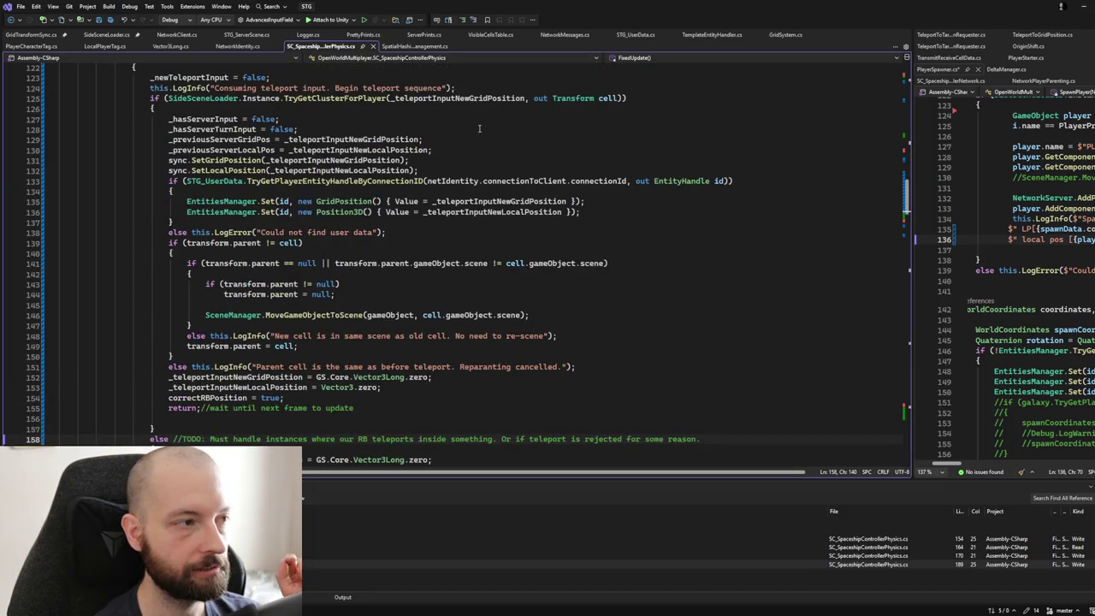
pyautogui.scroll(-1, 479, 129)
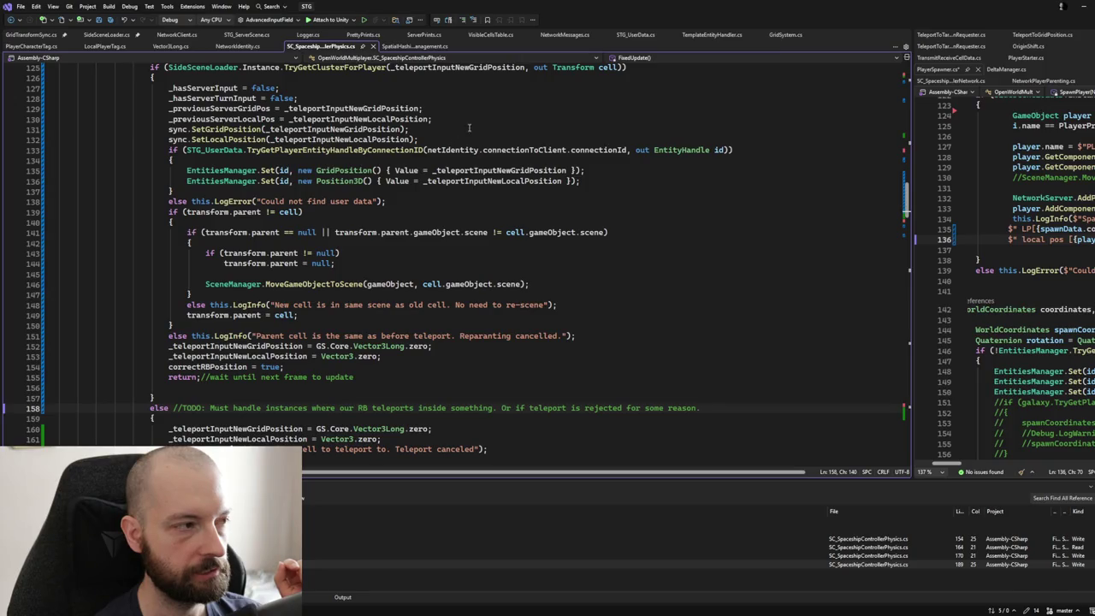
pyautogui.scroll(6, 456, 136)
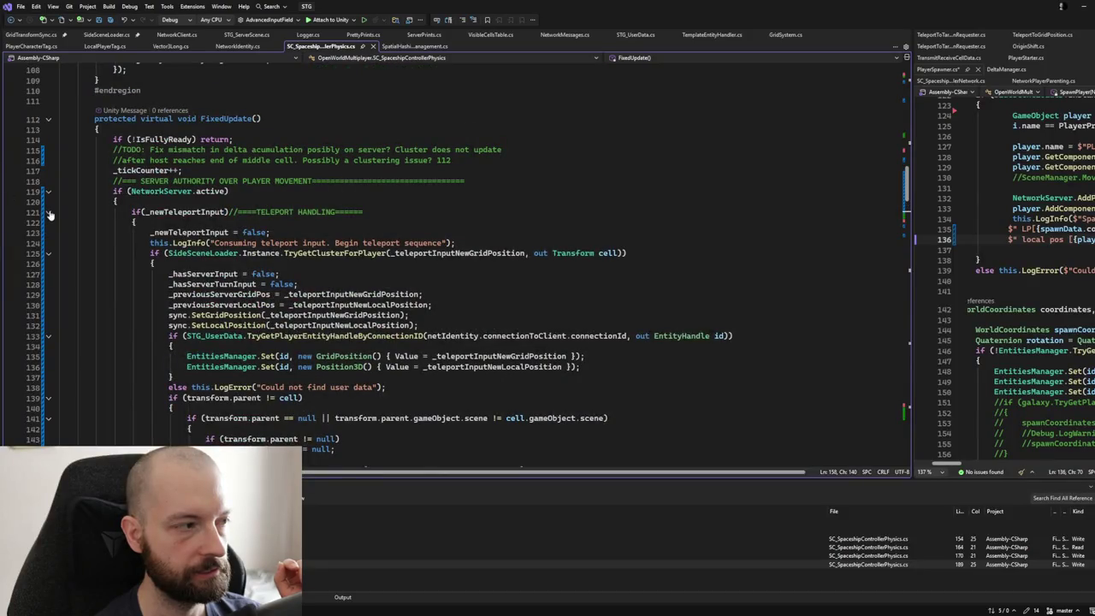
# Step: Collapse the teleport-handling block at line 121 and the correctRBPosition block at line 165
pyautogui.click(49, 212)
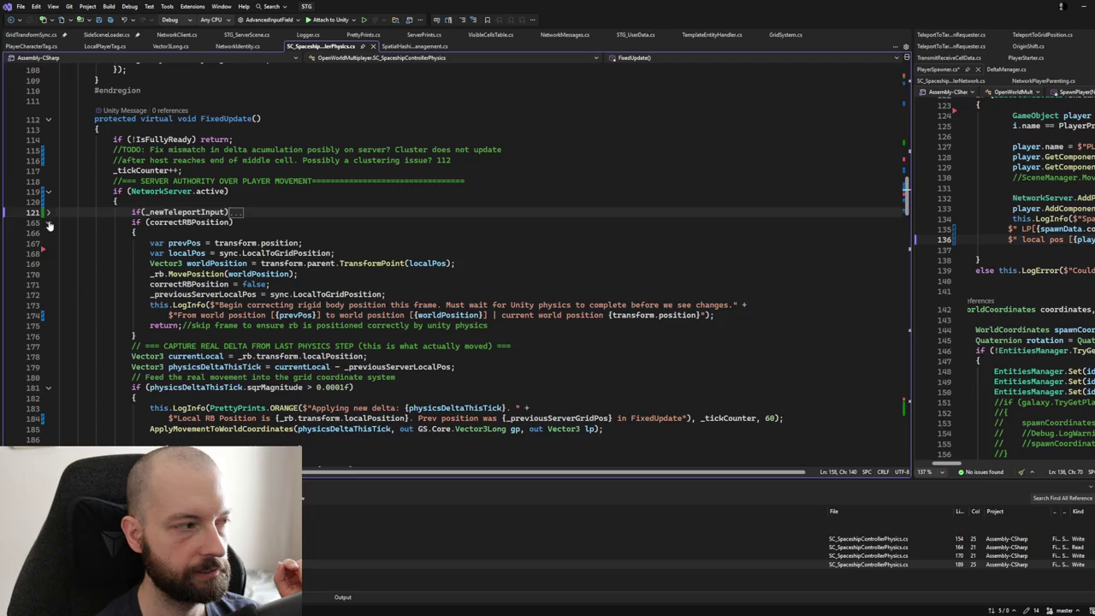
pyautogui.click(48, 223)
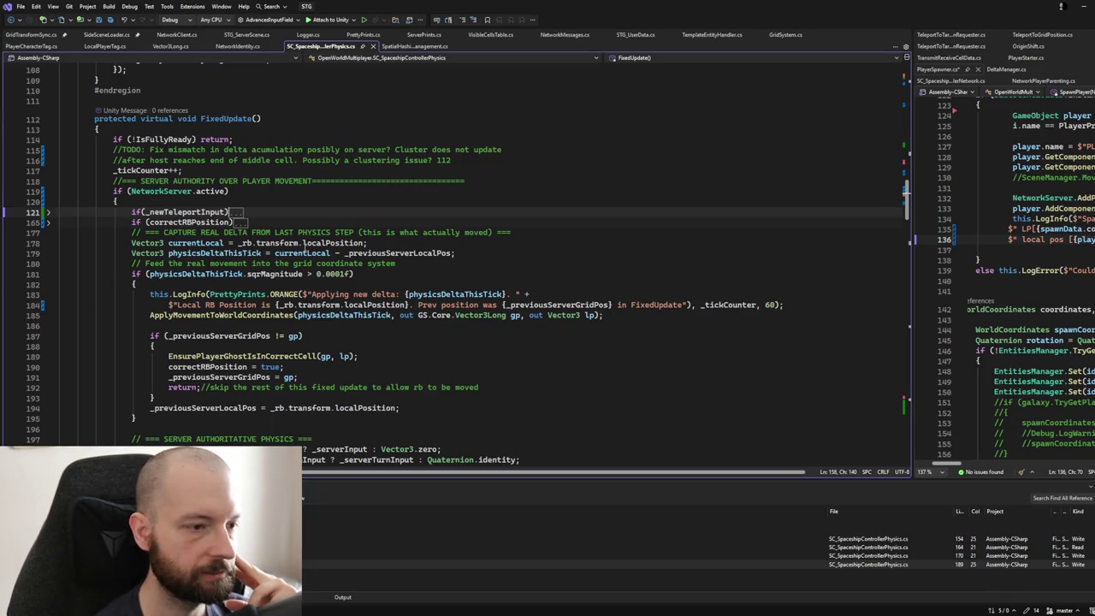
pyautogui.scroll(4, 304, 248)
pyautogui.scroll(15, 304, 248)
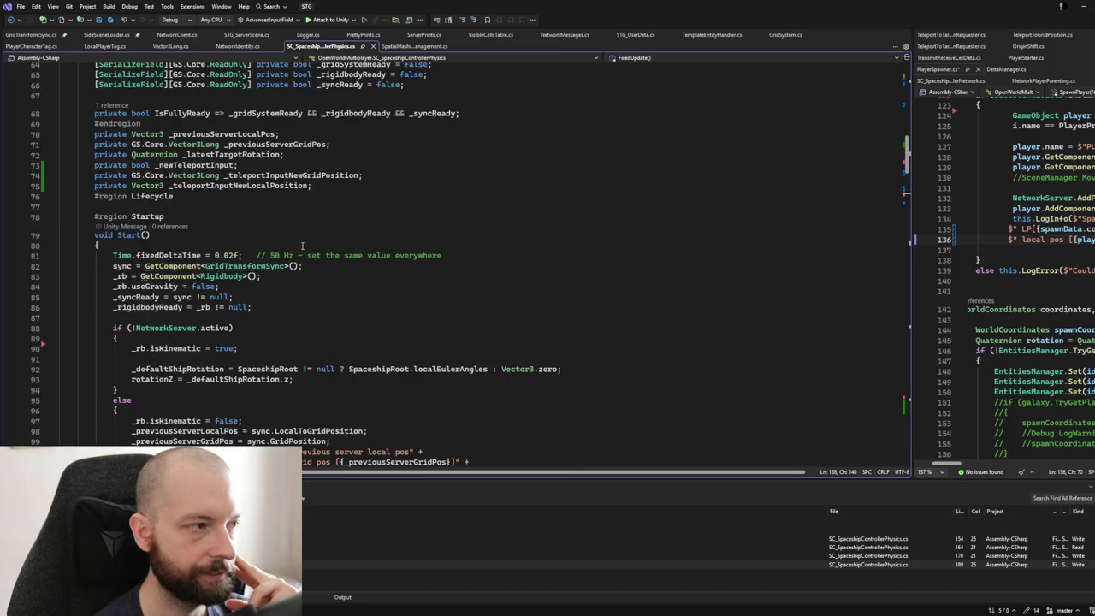
pyautogui.scroll(2, 301, 246)
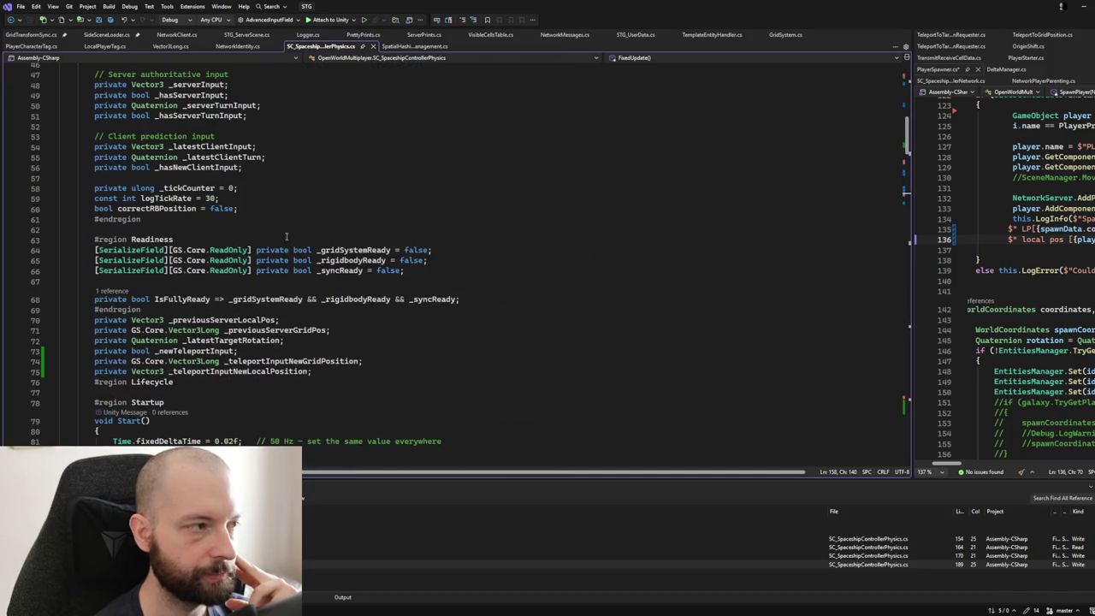
pyautogui.doubleClick(177, 199)
pyautogui.hotkey('ctrl', 'c')
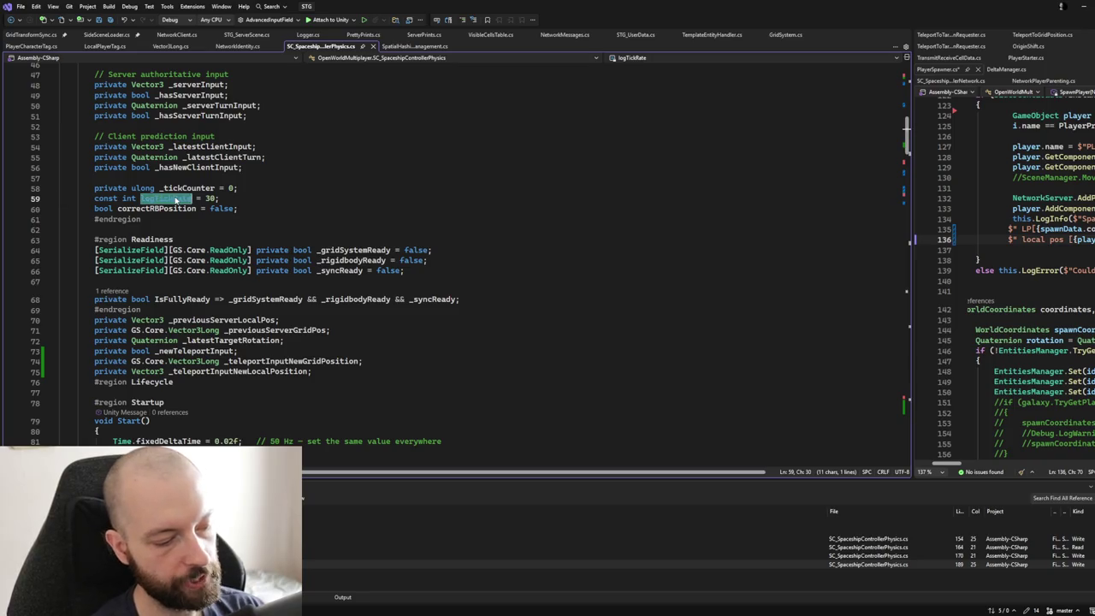
# Step: Replace the hard-coded 60 in the line 184 delta log call with logTickRate
pyautogui.scroll(-17, 542, 166)
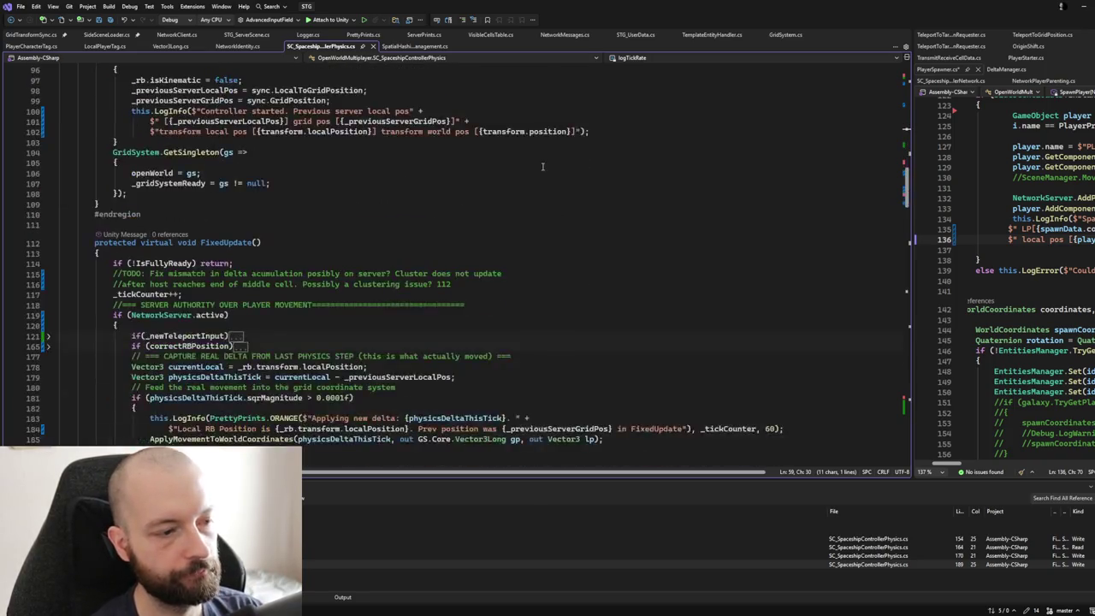
pyautogui.scroll(-5, 542, 166)
pyautogui.moveTo(765, 274); pyautogui.dragTo(771, 273)
pyautogui.hotkey('ctrl', 'v')
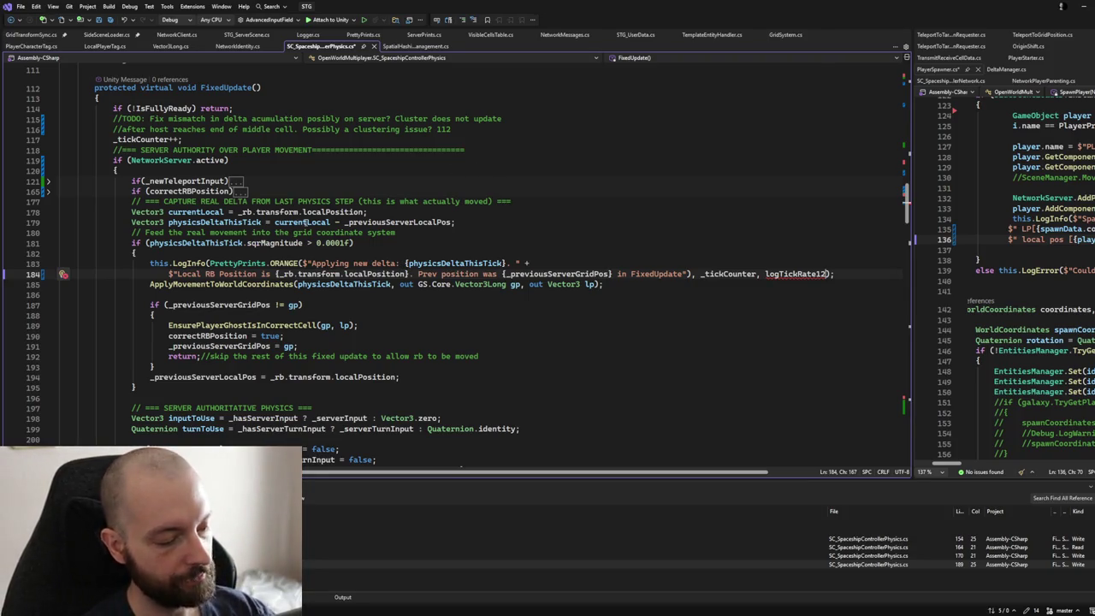
pyautogui.scroll(-2, 305, 222)
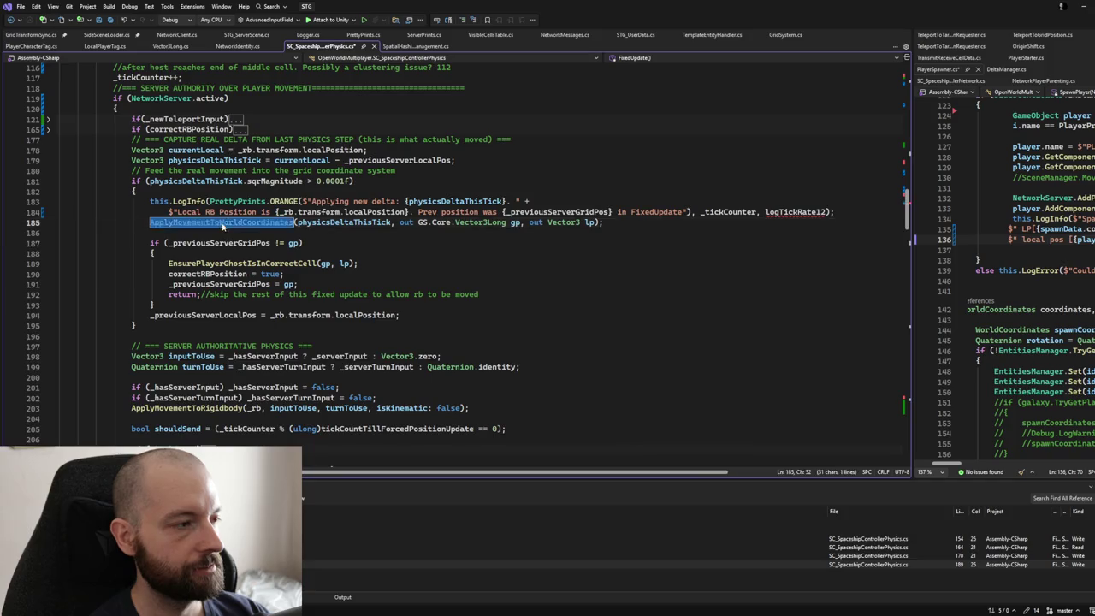
# Step: Go to ApplyMovementToWorldCoordinates and unfold the teleport-handling block at line 121
pyautogui.keyDown('ctrl'); pyautogui.click(221, 223); pyautogui.keyUp('ctrl')
pyautogui.scroll(-3, 221, 225)
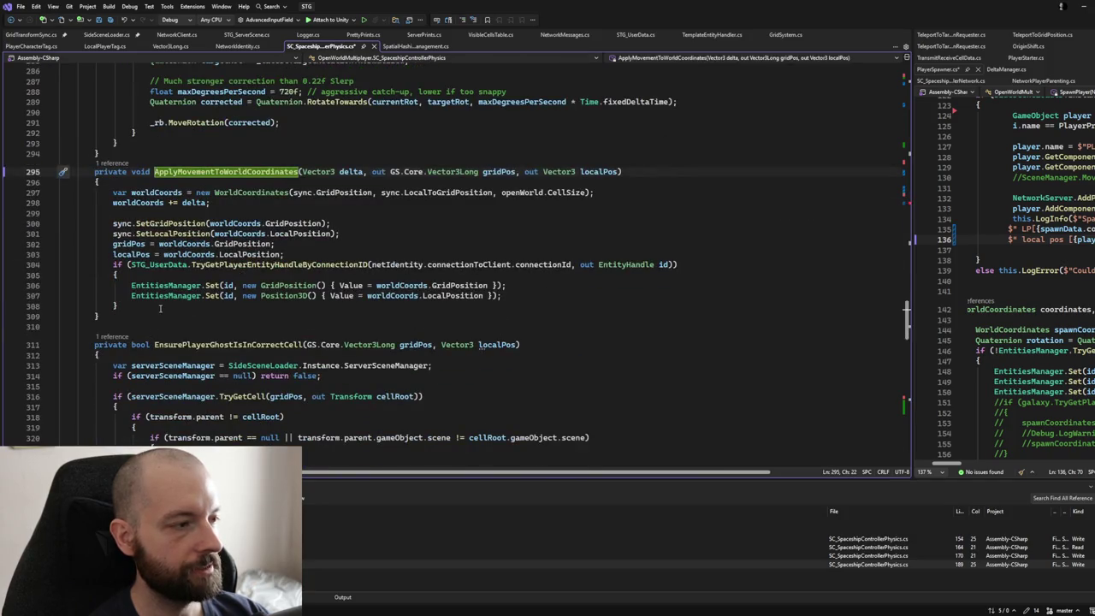
pyautogui.click(160, 309)
pyautogui.scroll(13, 162, 303)
pyautogui.scroll(20, 181, 289)
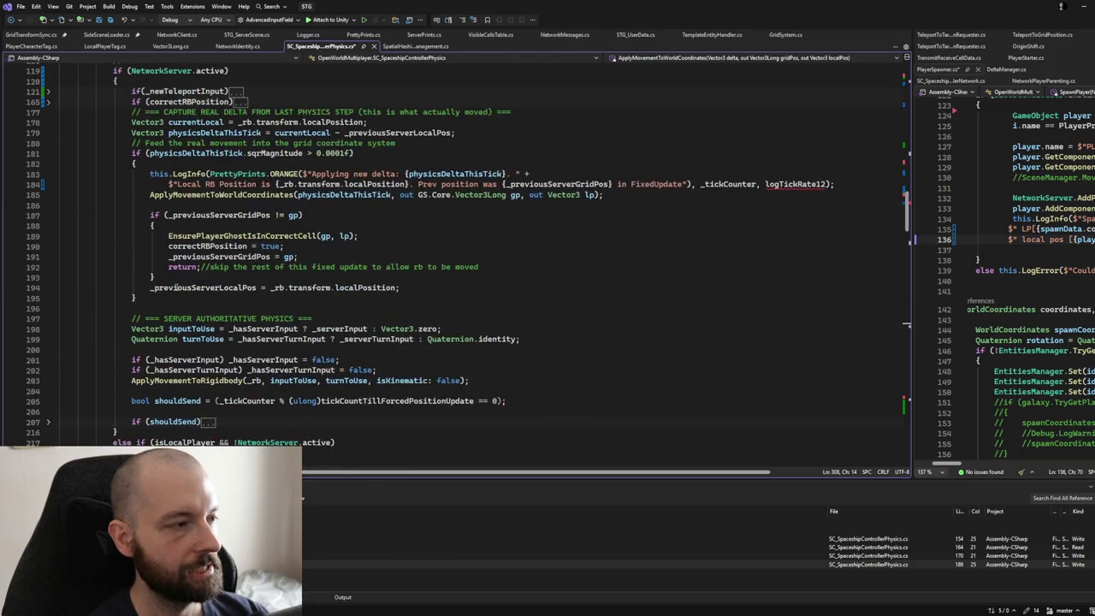
pyautogui.scroll(1, 177, 289)
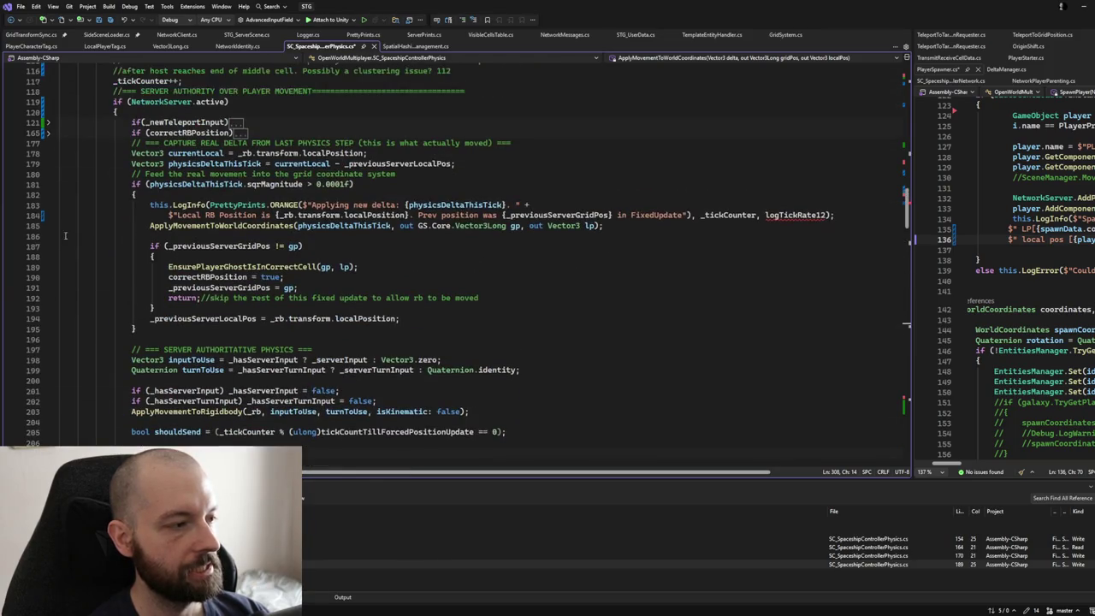
pyautogui.click(47, 122)
pyautogui.scroll(-3, 167, 318)
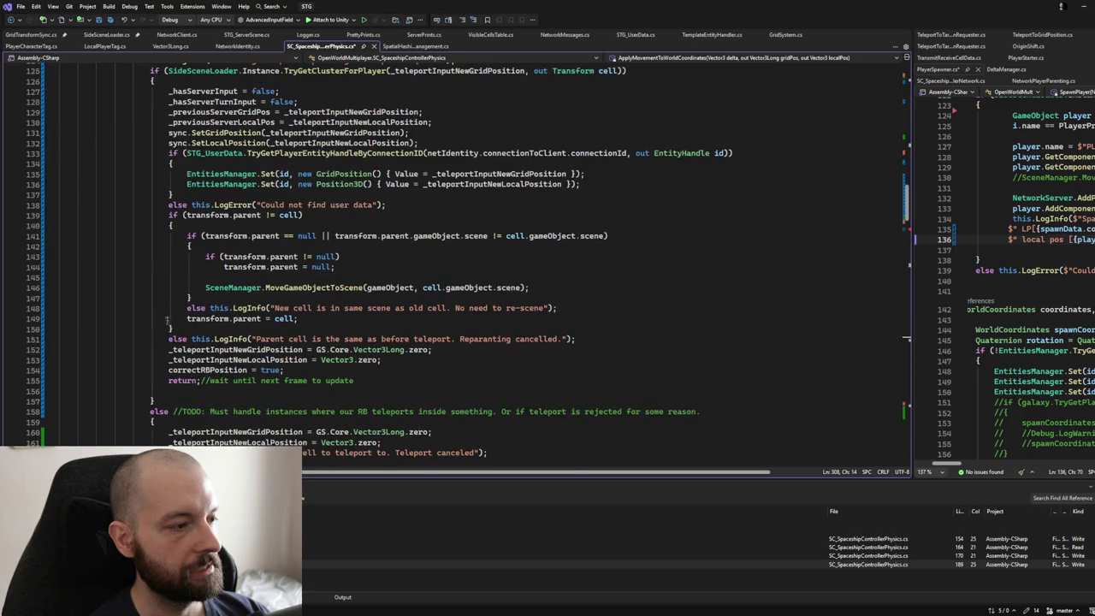
# Step: Add an else branch logging "Could not find user data" after the lookup's if block, then fold the method
pyautogui.click(168, 204)
pyautogui.hotkey('shift', 'End')
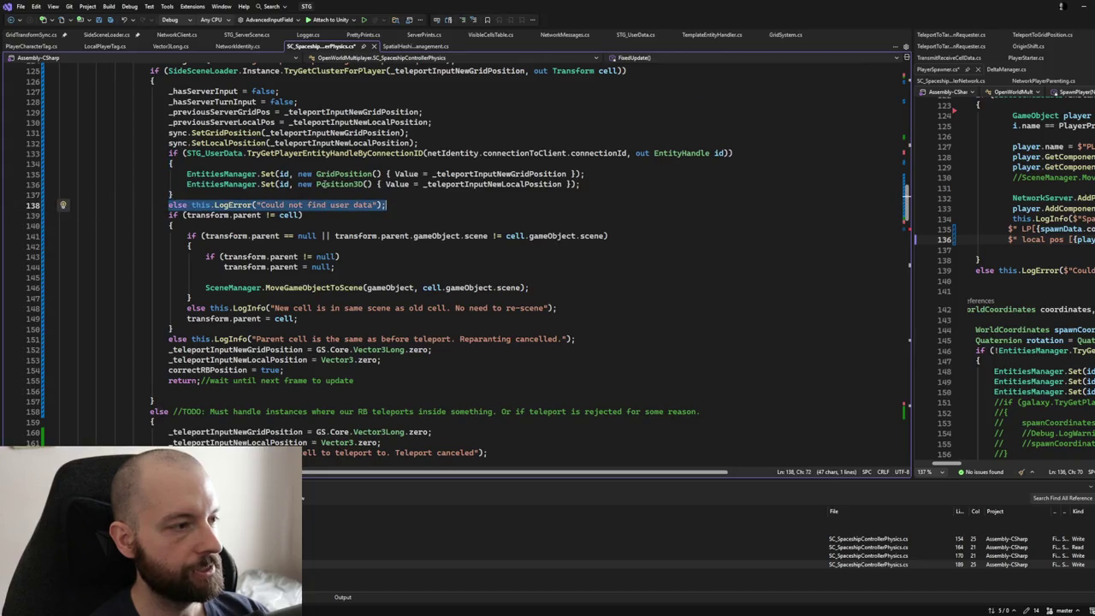
pyautogui.scroll(-20, 438, 321)
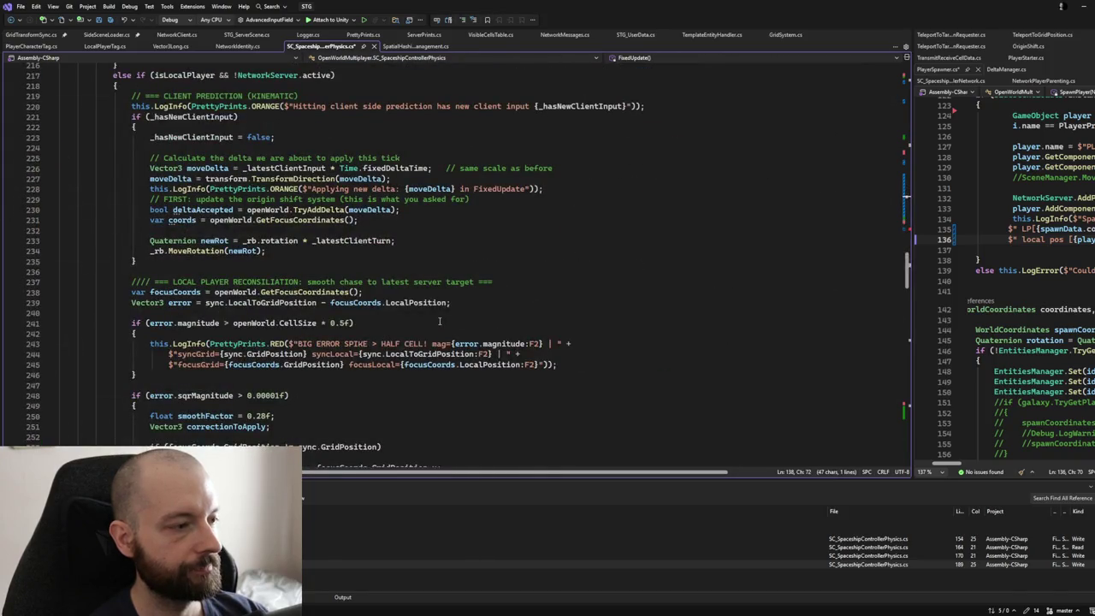
pyautogui.scroll(-5, 438, 321)
pyautogui.scroll(12, 432, 318)
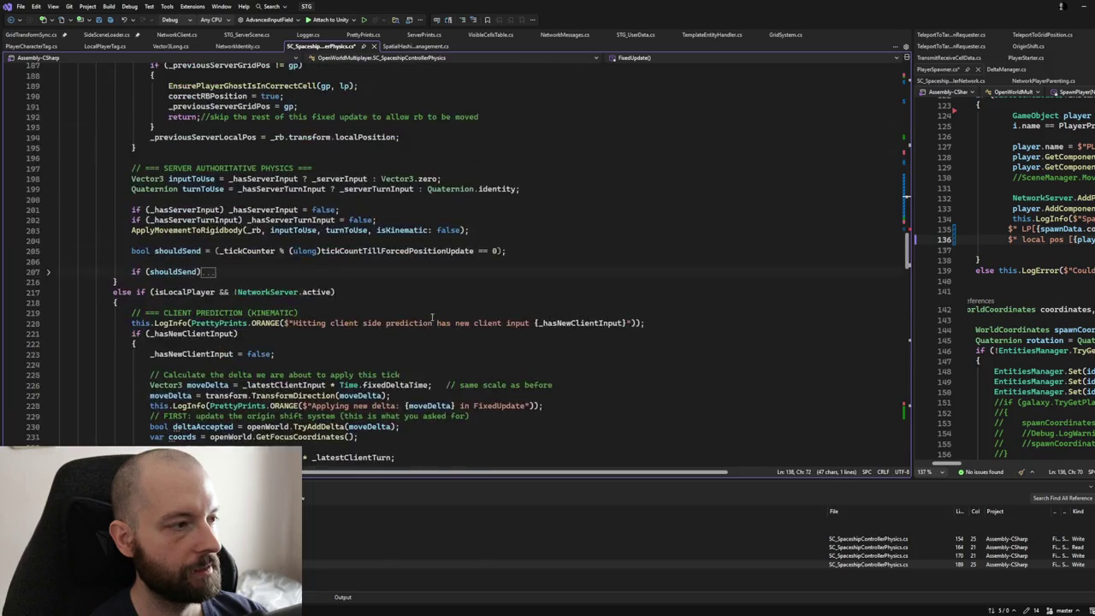
pyautogui.scroll(-20, 432, 317)
pyautogui.scroll(-13, 428, 315)
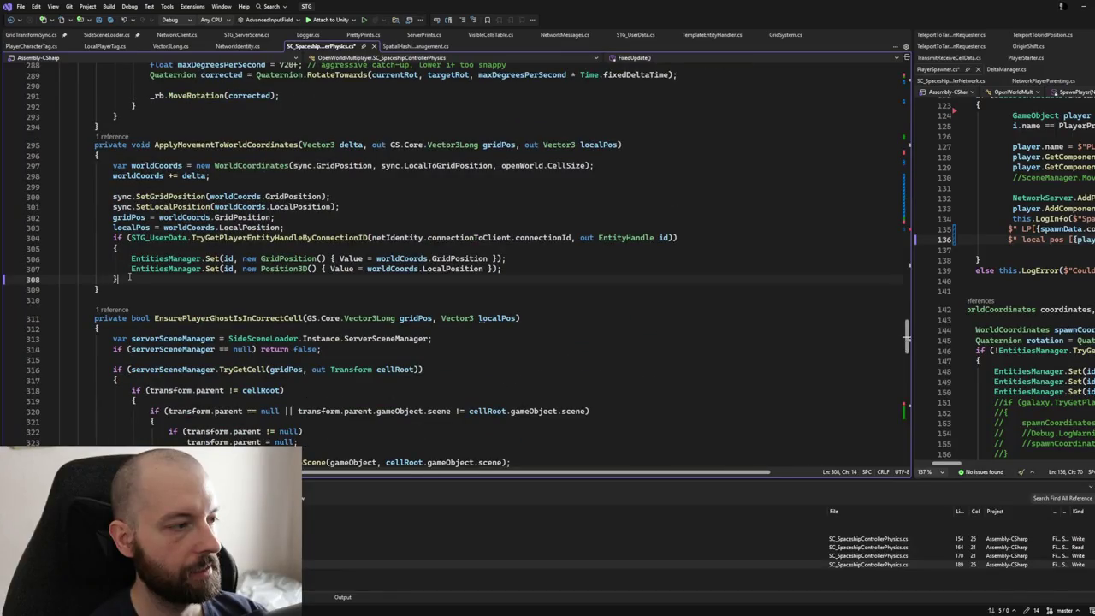
pyautogui.click(172, 279)
pyautogui.press('Tab')
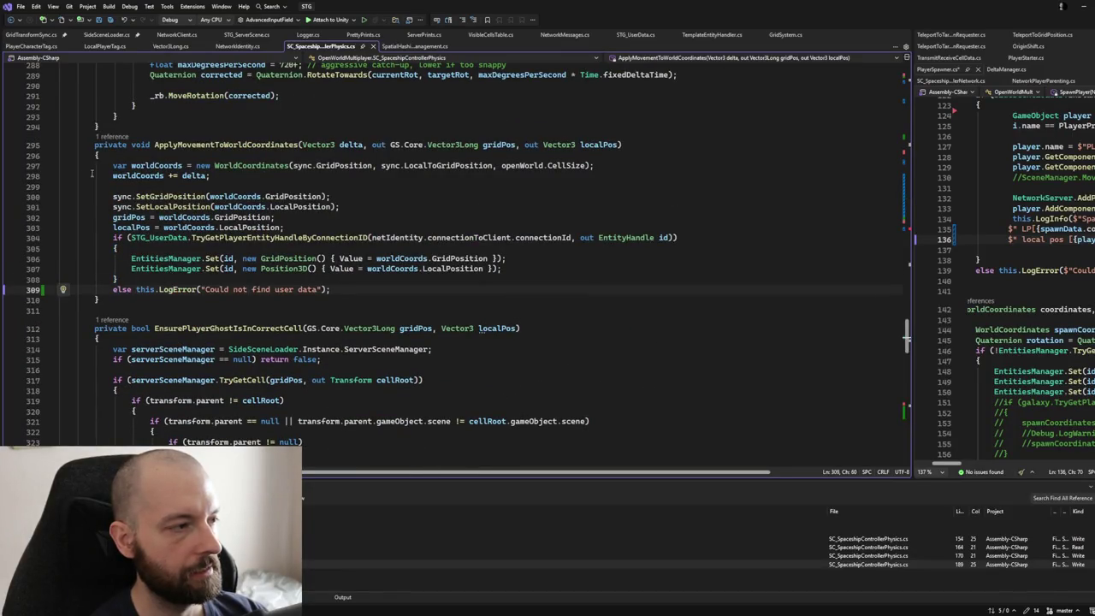
pyautogui.click(49, 145)
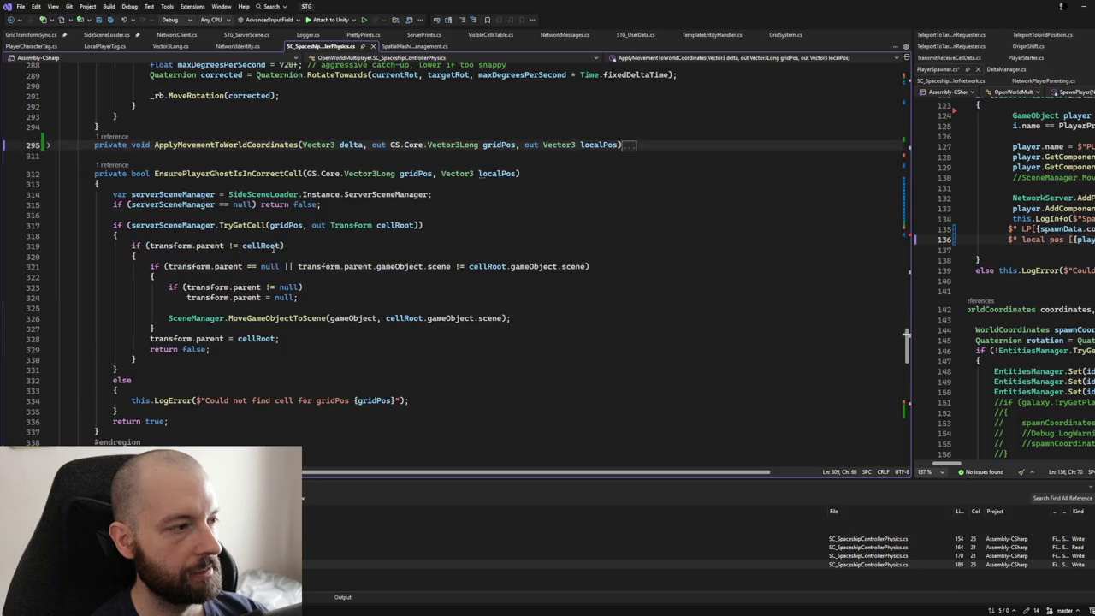
pyautogui.scroll(-1, 282, 227)
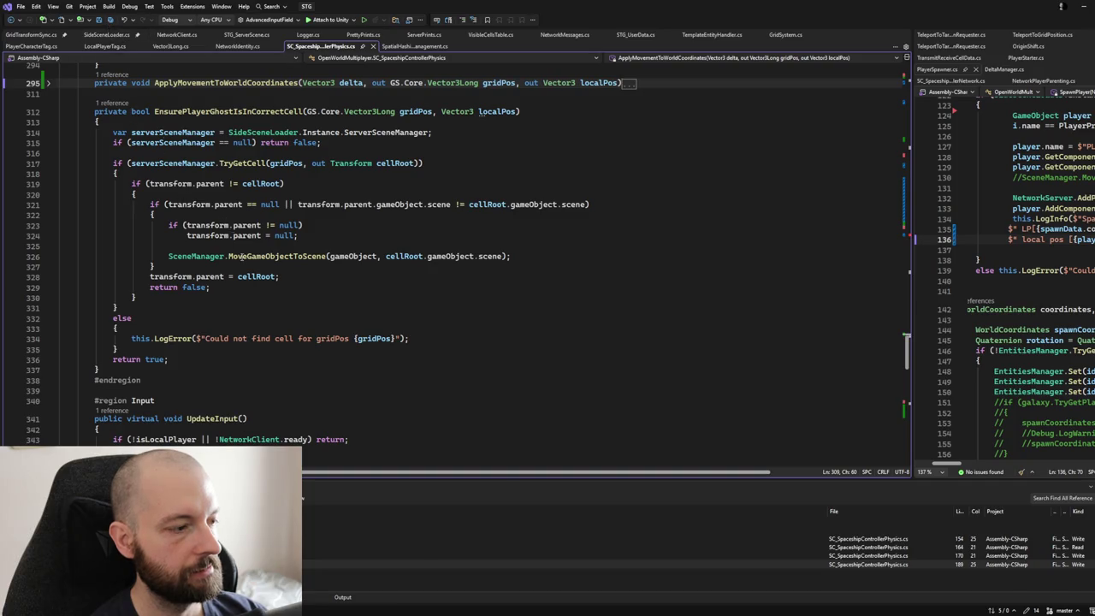
pyautogui.scroll(-8, 242, 257)
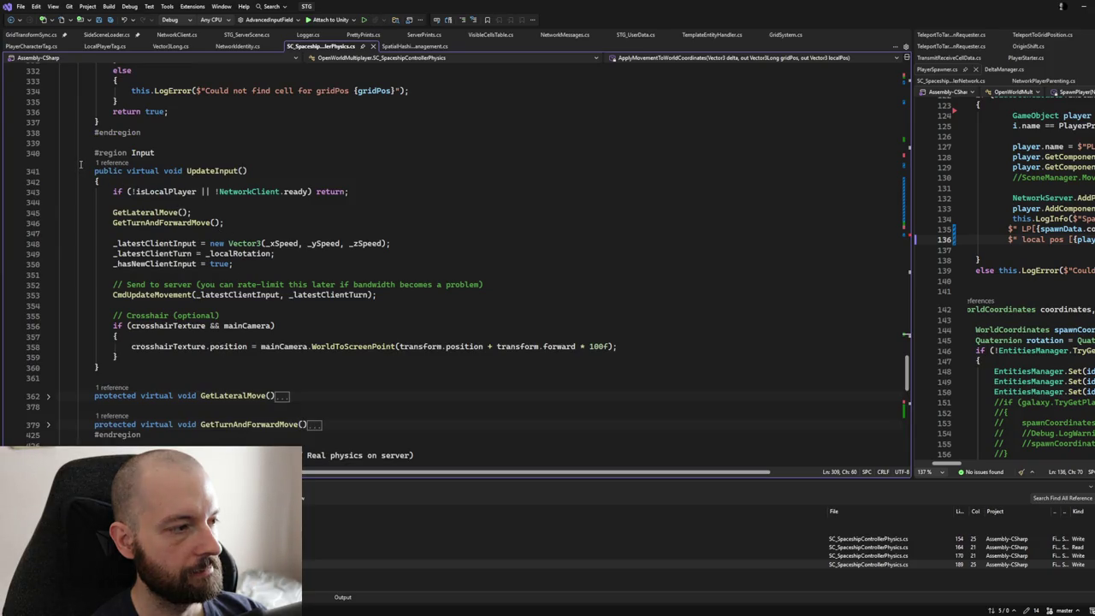
pyautogui.click(414, 233)
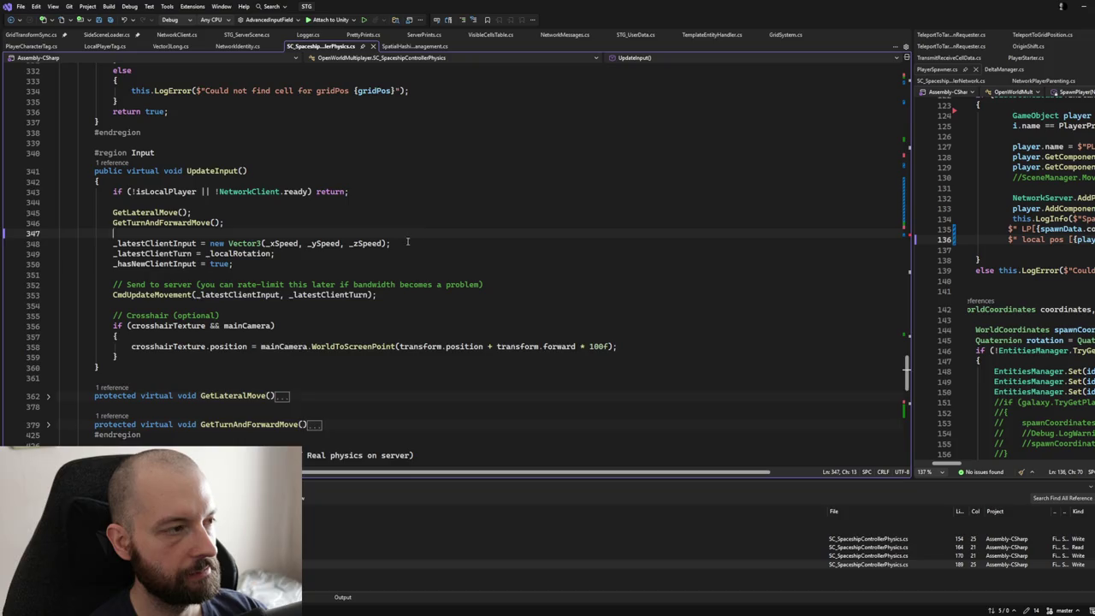
pyautogui.middleClick(408, 240)
pyautogui.middleClick(448, 142)
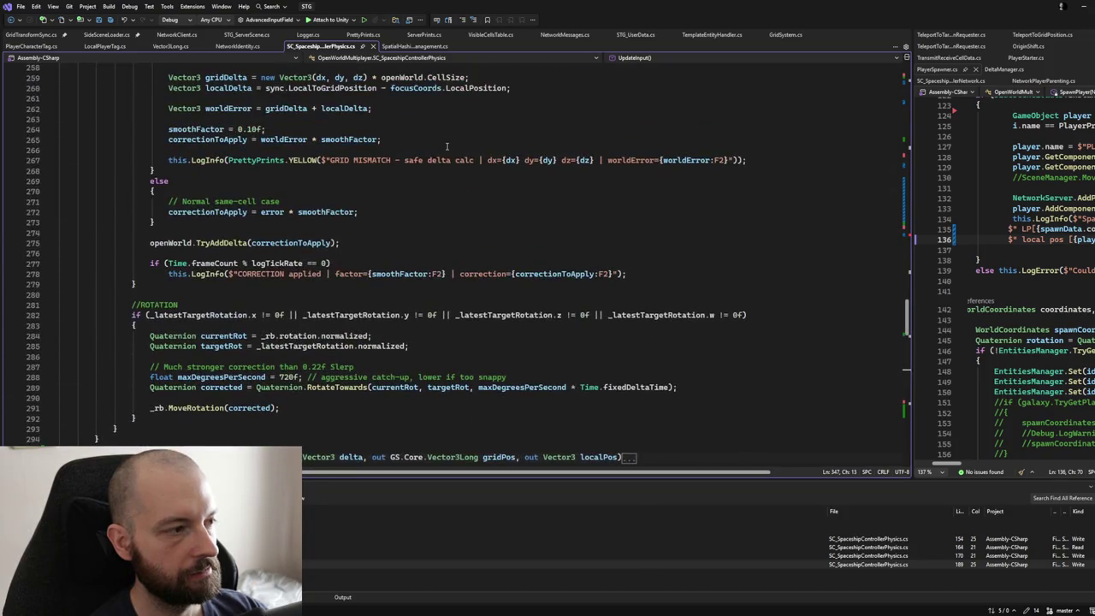
pyautogui.middleClick(431, 241)
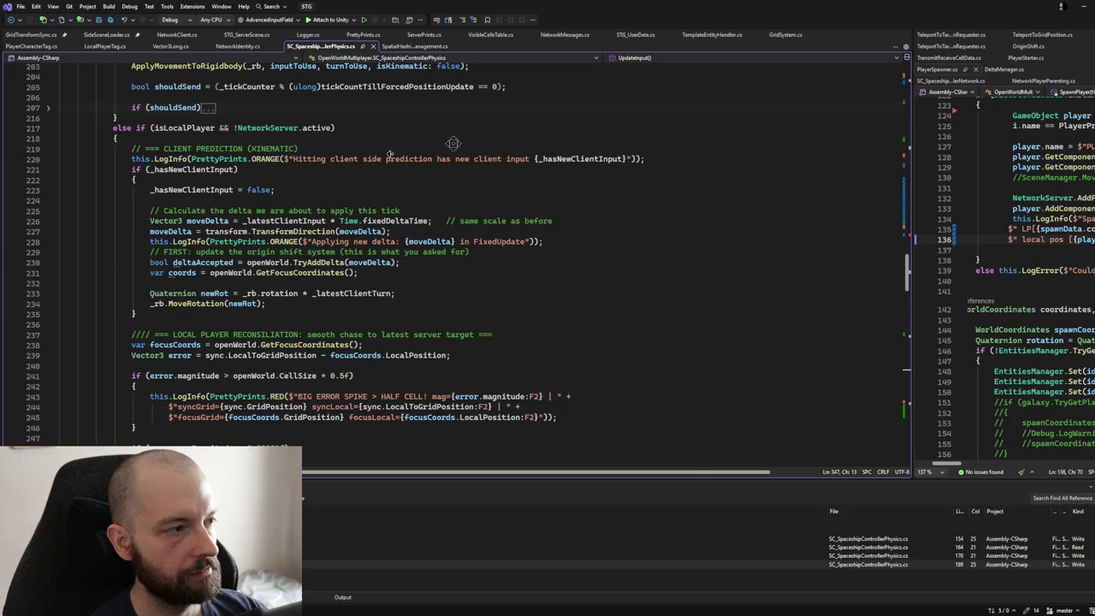
pyautogui.scroll(-20, 445, 256)
pyautogui.scroll(-1, 431, 278)
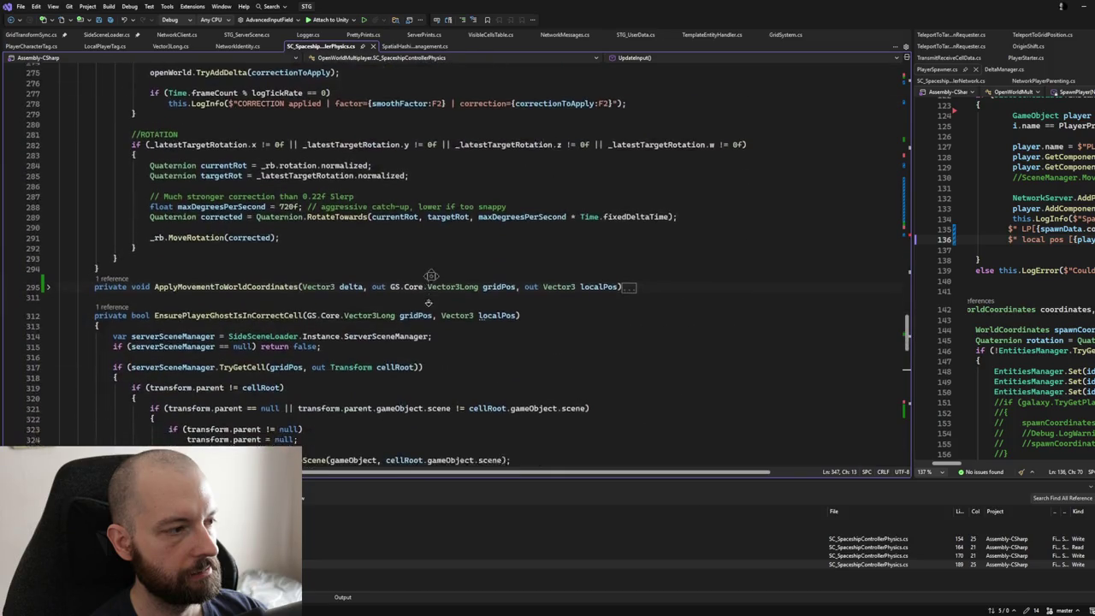
pyautogui.click(49, 275)
pyautogui.scroll(-3, 175, 272)
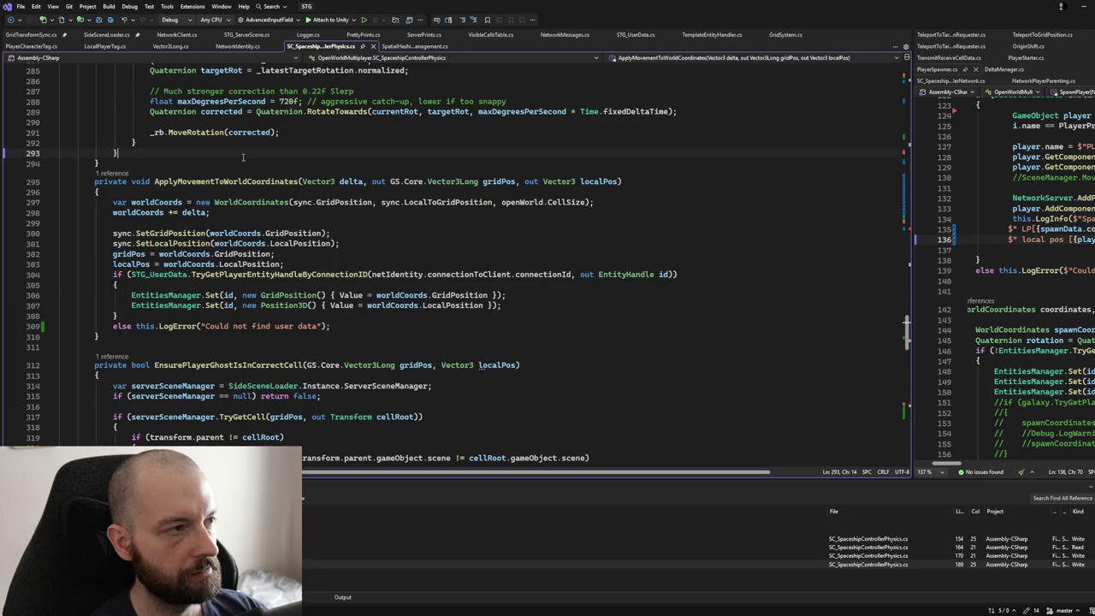
pyautogui.hotkey('ctrl', 'a')
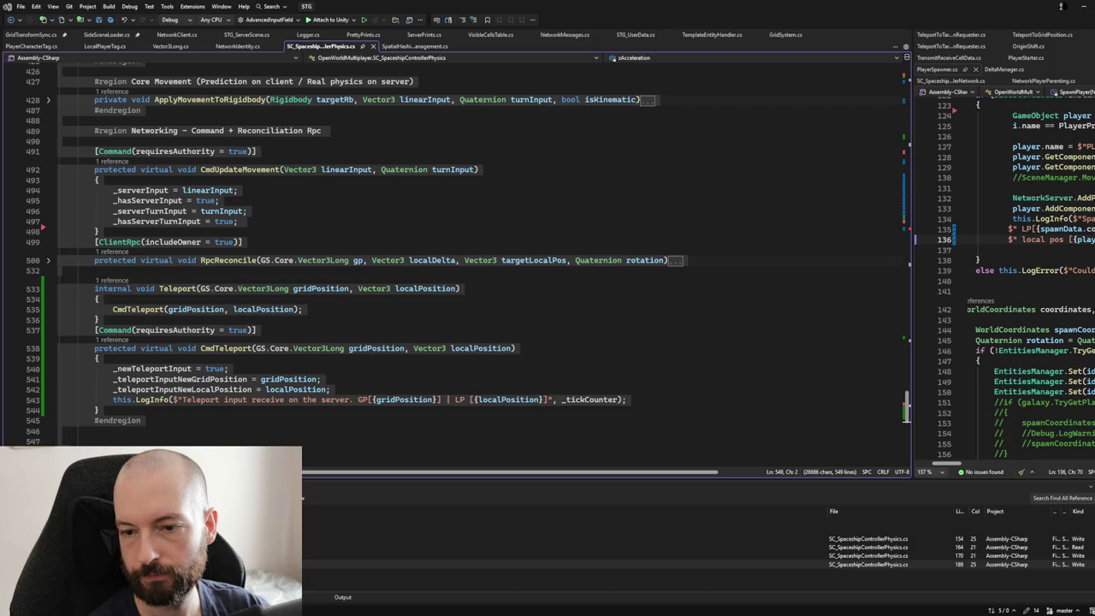
# Step: Remove the stray '12' after logTickRate on line 184 to clear the compile error
pyautogui.click(460, 288)
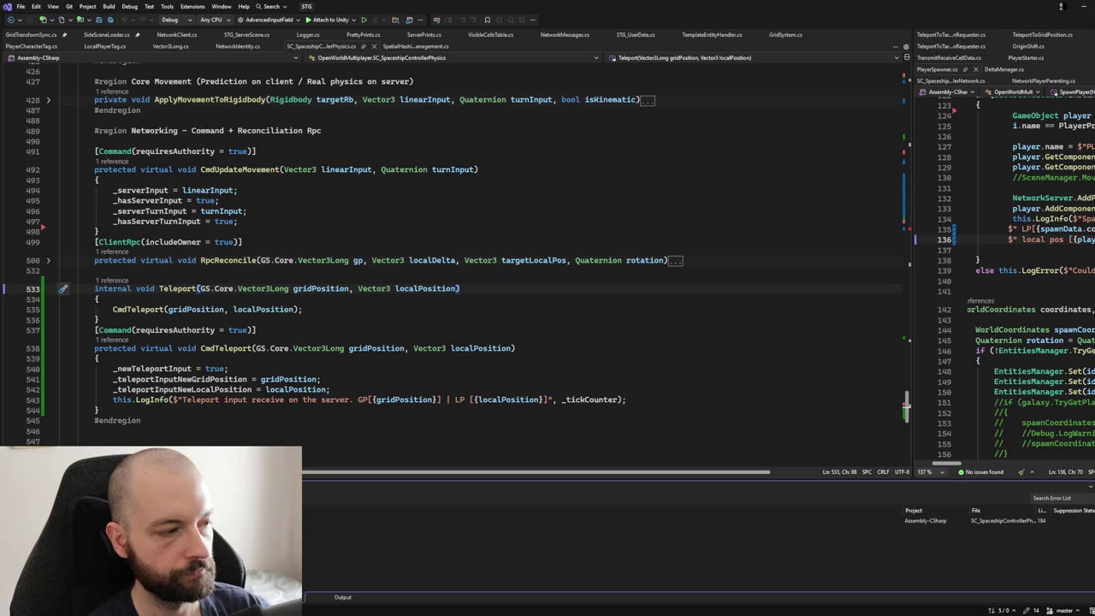
pyautogui.hotkey('ctrl', 'shift', 'F12')
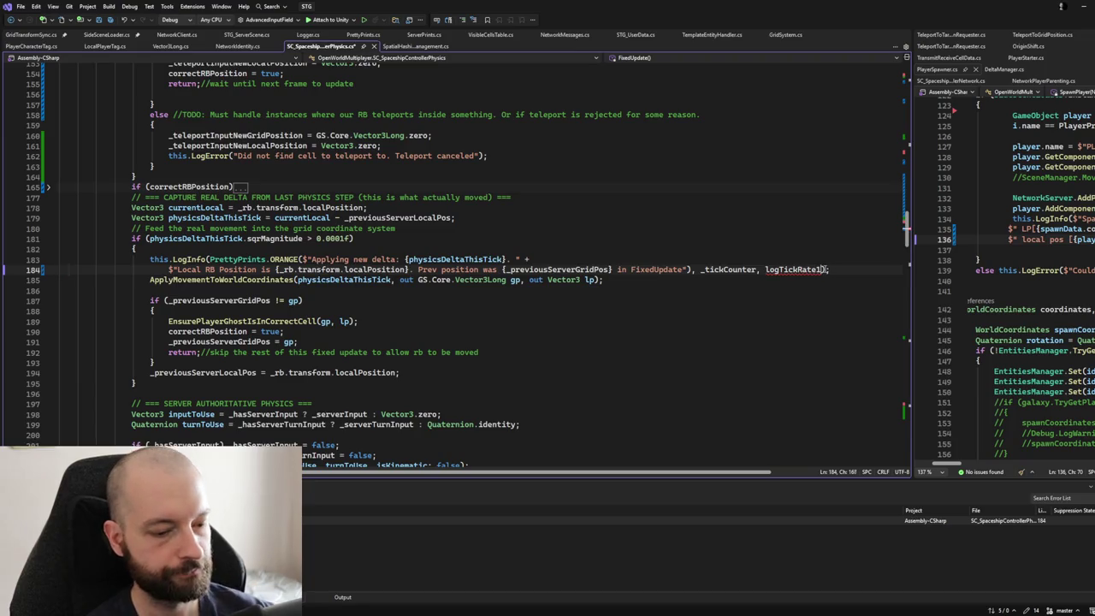
pyautogui.press('BackSpace')
pyautogui.press('BackSpace')
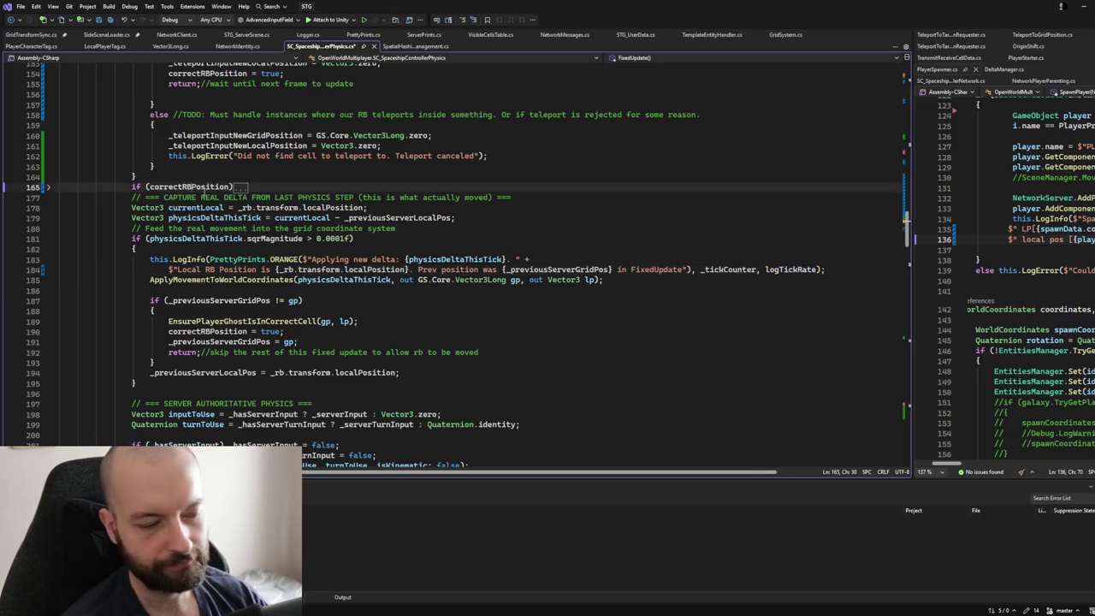
# Step: Comment out the entire old script with Ctrl+K Ctrl+C and open blank lines above it for the new class
pyautogui.doubleClick(204, 187)
pyautogui.hotkey('ctrl', 'a')
pyautogui.hotkey('ctrl', 'k')
pyautogui.hotkey('ctrl', 'c')
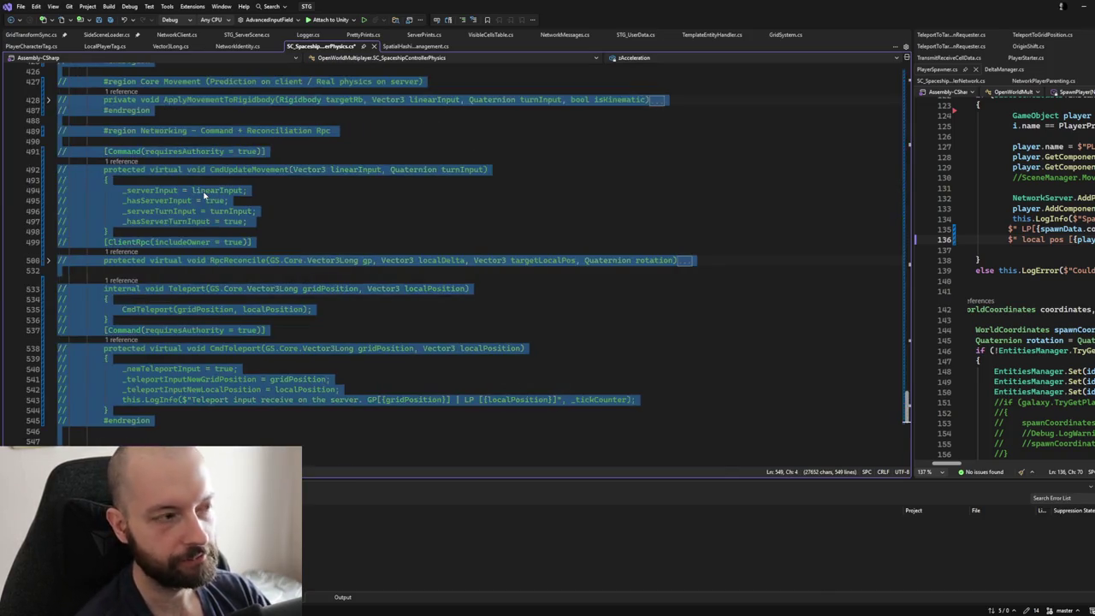
pyautogui.hotkey('ctrl', 'Home')
pyautogui.press('Return')
pyautogui.press('Return')
pyautogui.press('Up')
pyautogui.press('Up')
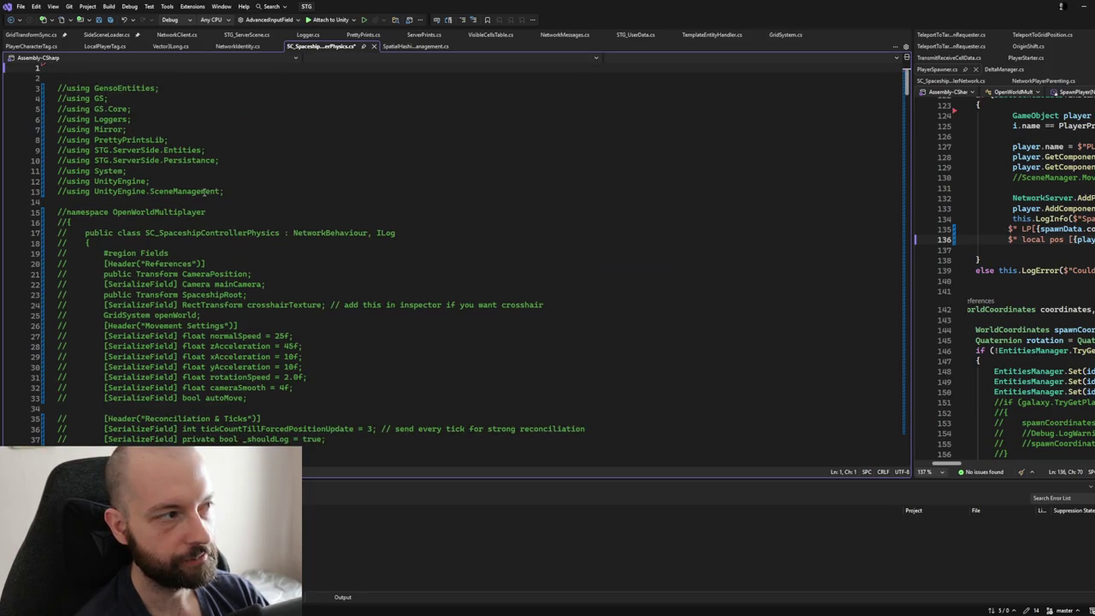
pyautogui.hotkey('ctrl', 'z')
pyautogui.hotkey('ctrl', 'z')
pyautogui.hotkey('ctrl', 'z')
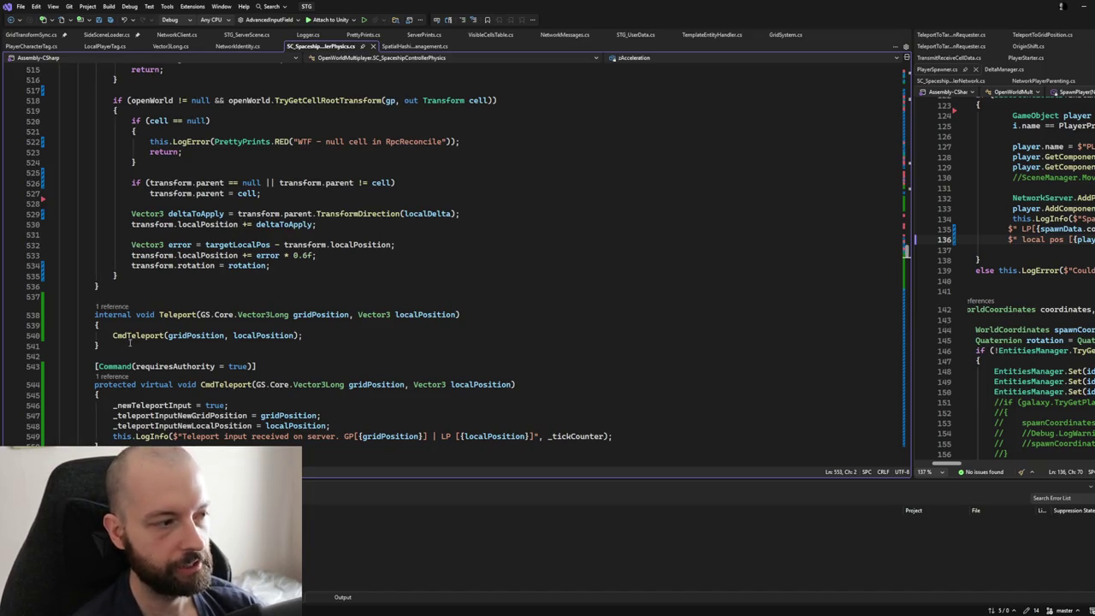
pyautogui.scroll(-2, 143, 335)
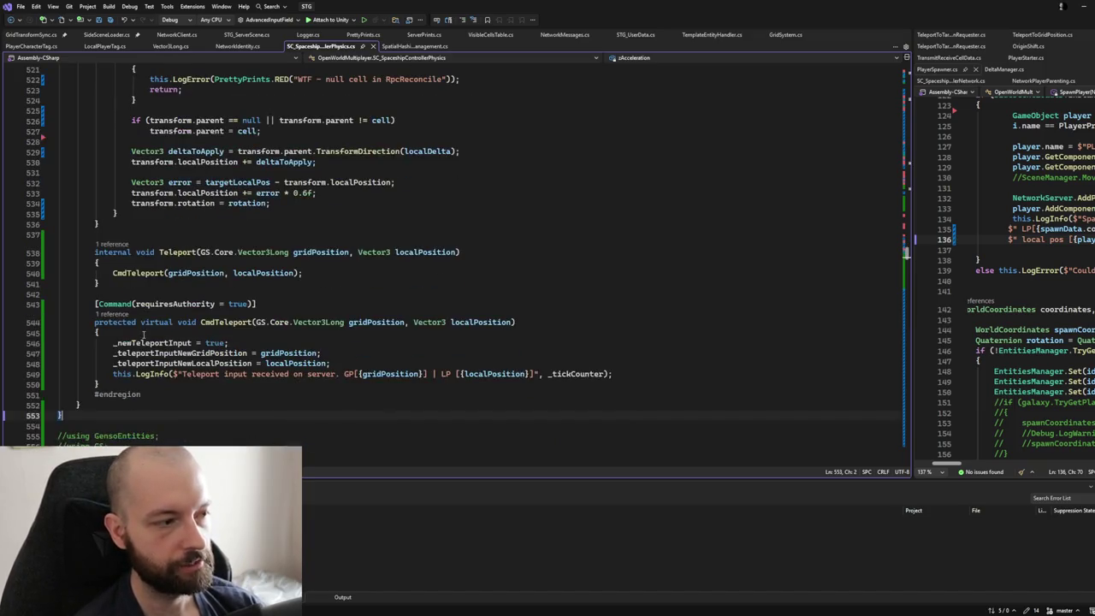
# Step: Collapse the CmdTeleport, Teleport, RpcReconcile and CmdUpdateMovement method bodies
pyautogui.click(49, 325)
pyautogui.click(48, 254)
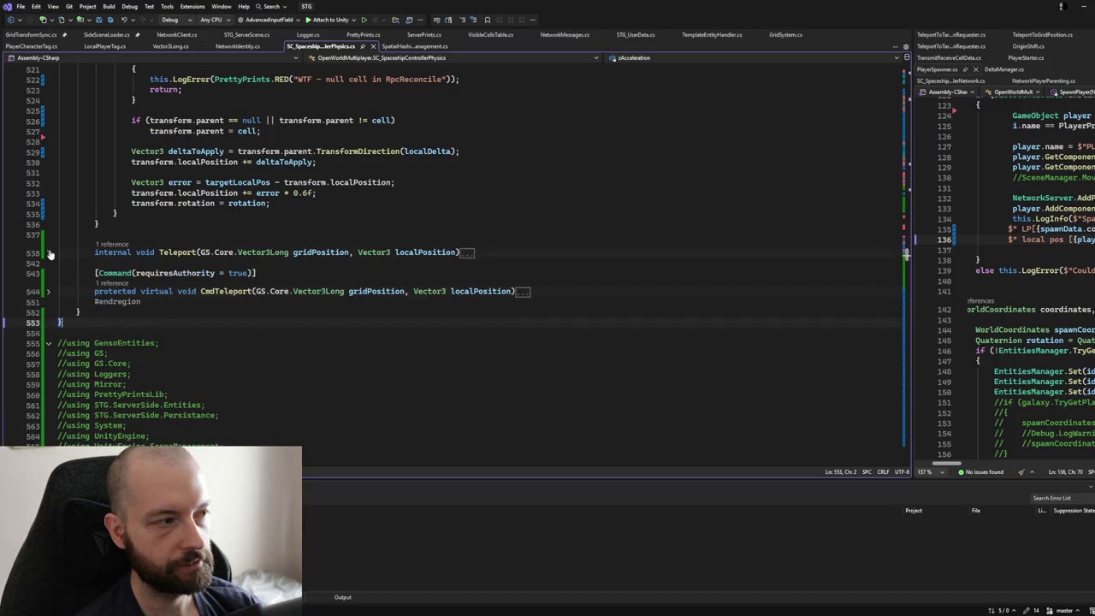
pyautogui.scroll(3, 139, 346)
pyautogui.scroll(3, 139, 346)
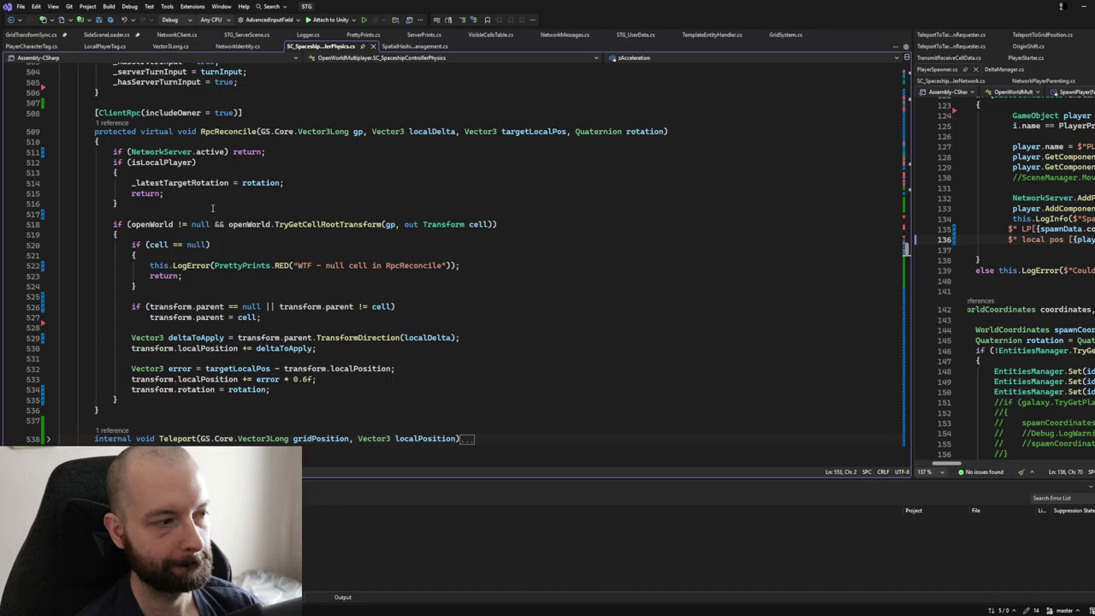
pyautogui.scroll(1, 212, 208)
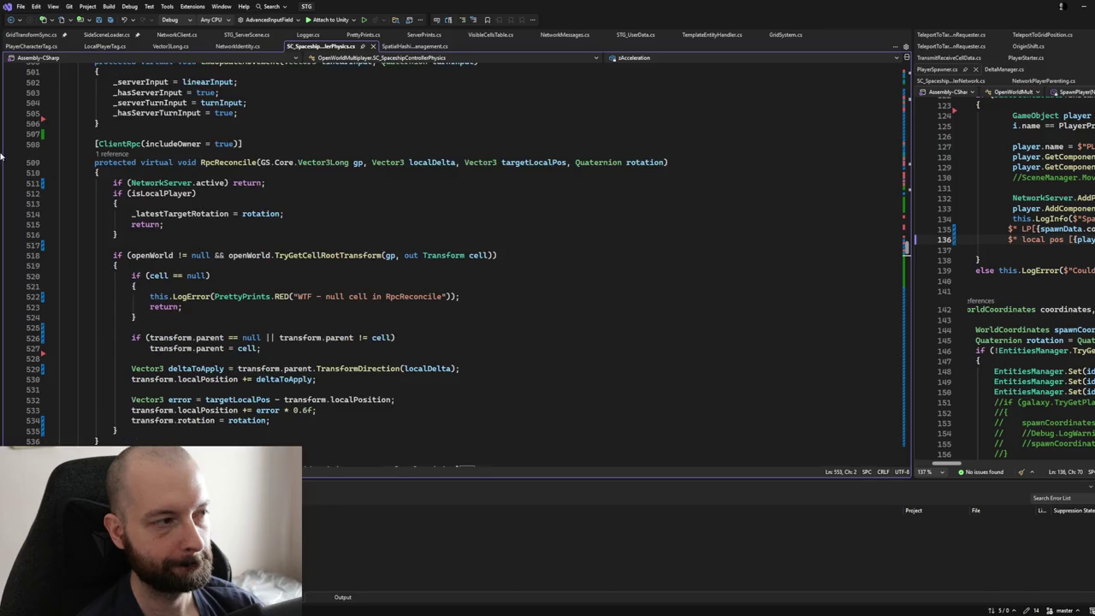
pyautogui.click(48, 163)
pyautogui.scroll(5, 94, 222)
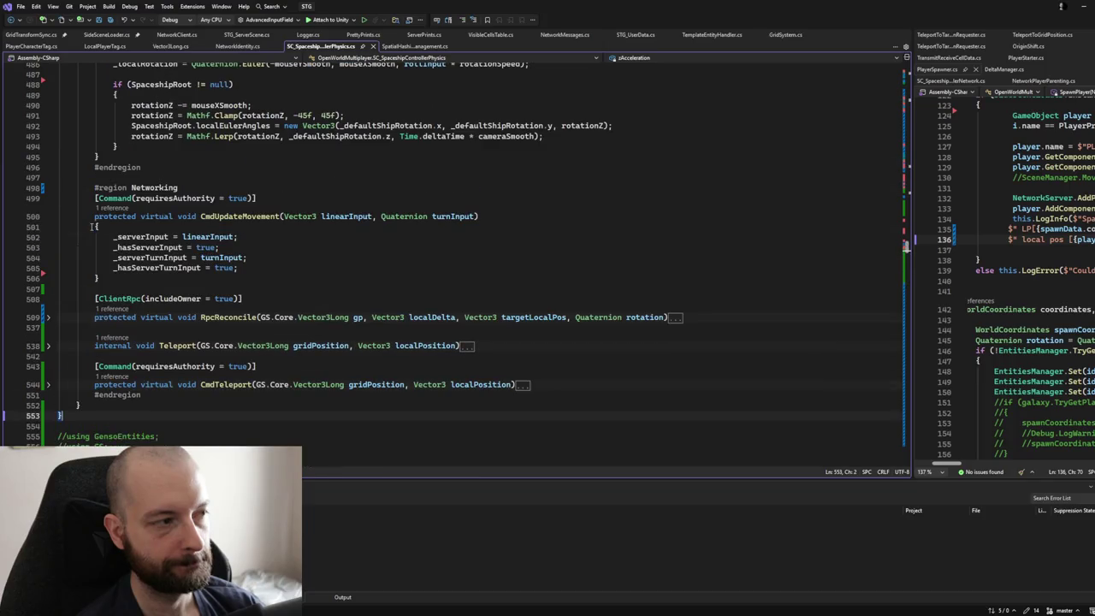
pyautogui.click(48, 217)
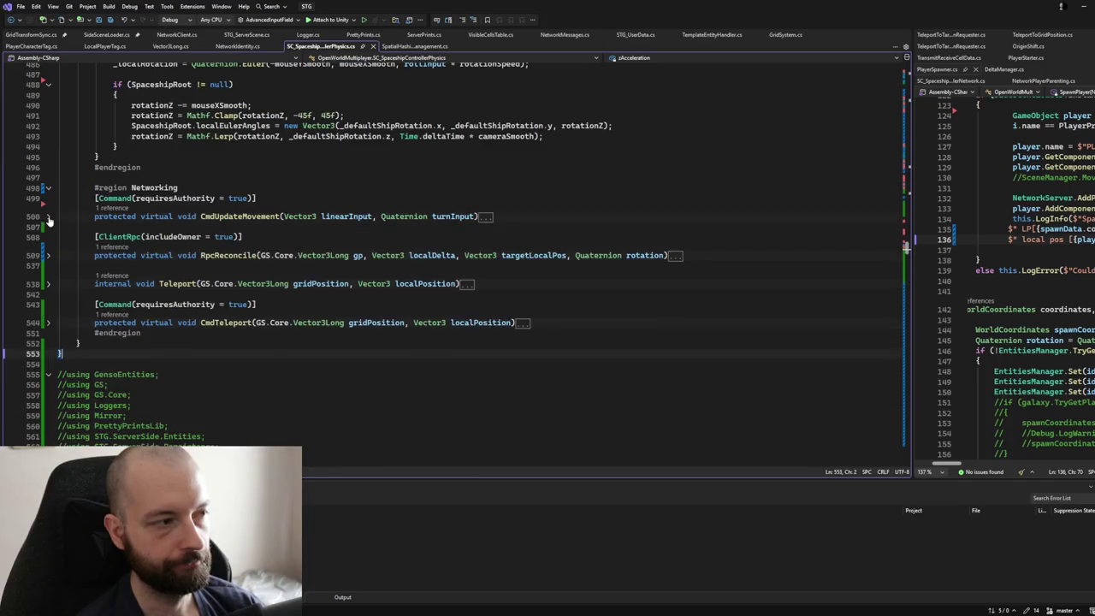
# Step: Collapse GetTurnAndForwardMove, GetLateralMove and UpdateInput, then fold the whole Input region
pyautogui.scroll(7, 134, 310)
pyautogui.scroll(6, 135, 310)
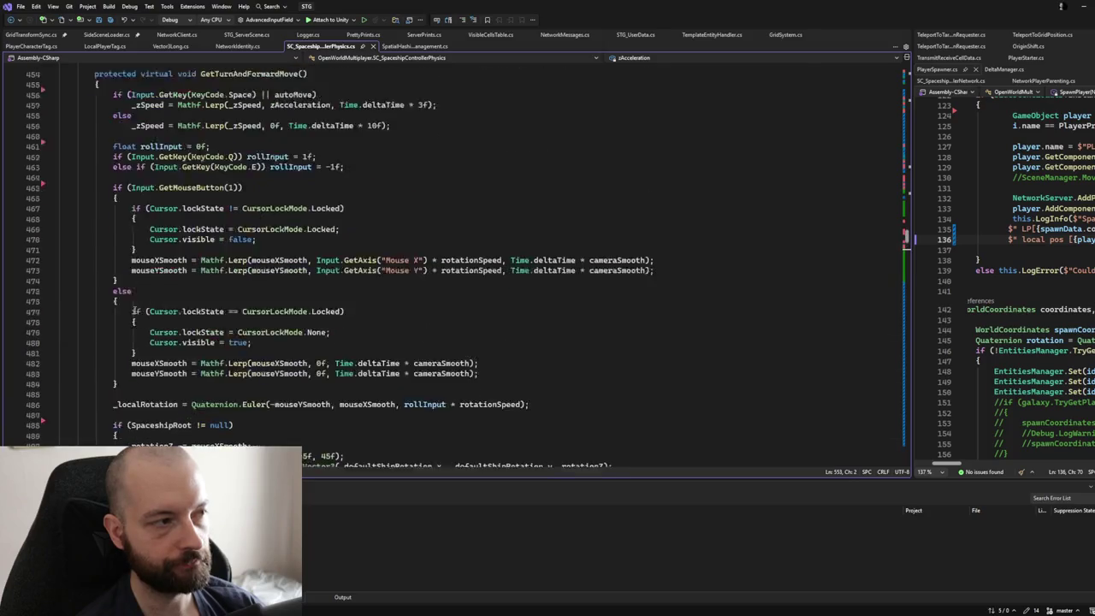
pyautogui.scroll(1, 109, 287)
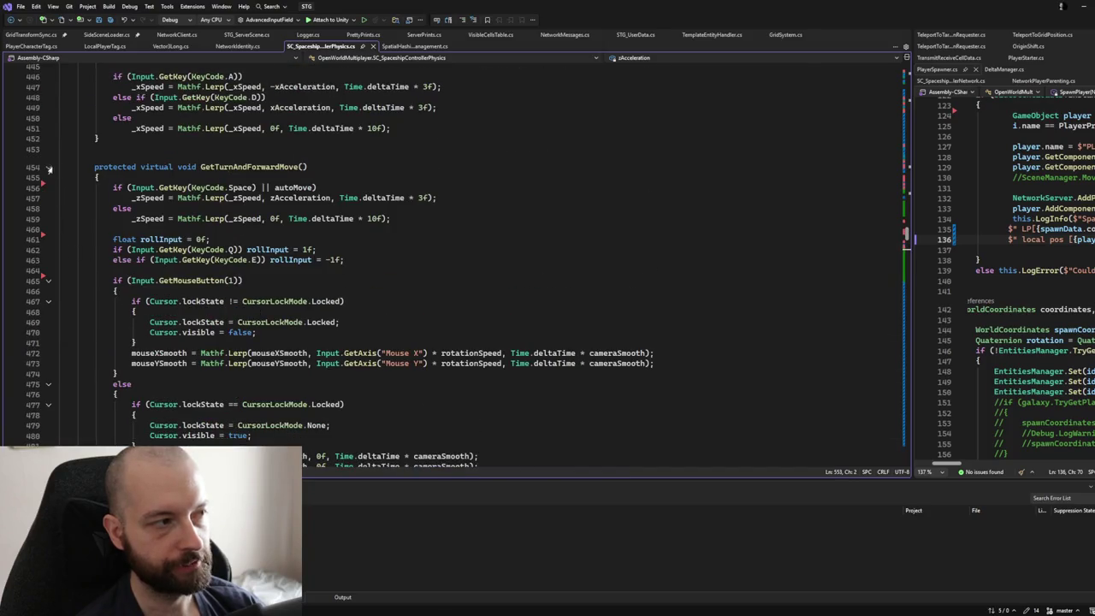
pyautogui.click(48, 165)
pyautogui.scroll(3, 207, 301)
pyautogui.scroll(3, 207, 301)
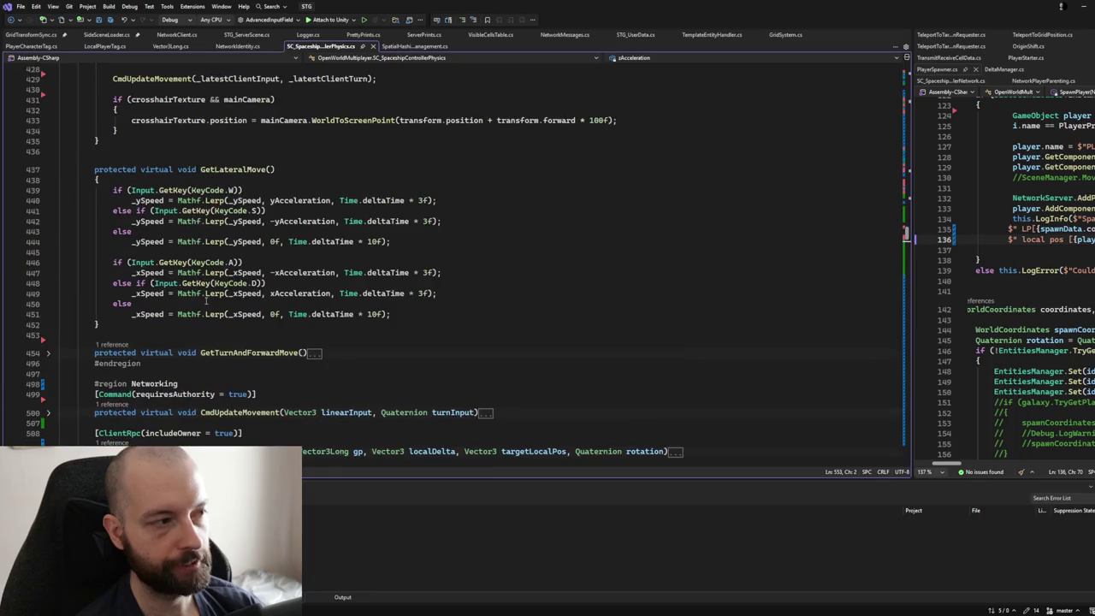
pyautogui.click(49, 169)
pyautogui.scroll(7, 156, 320)
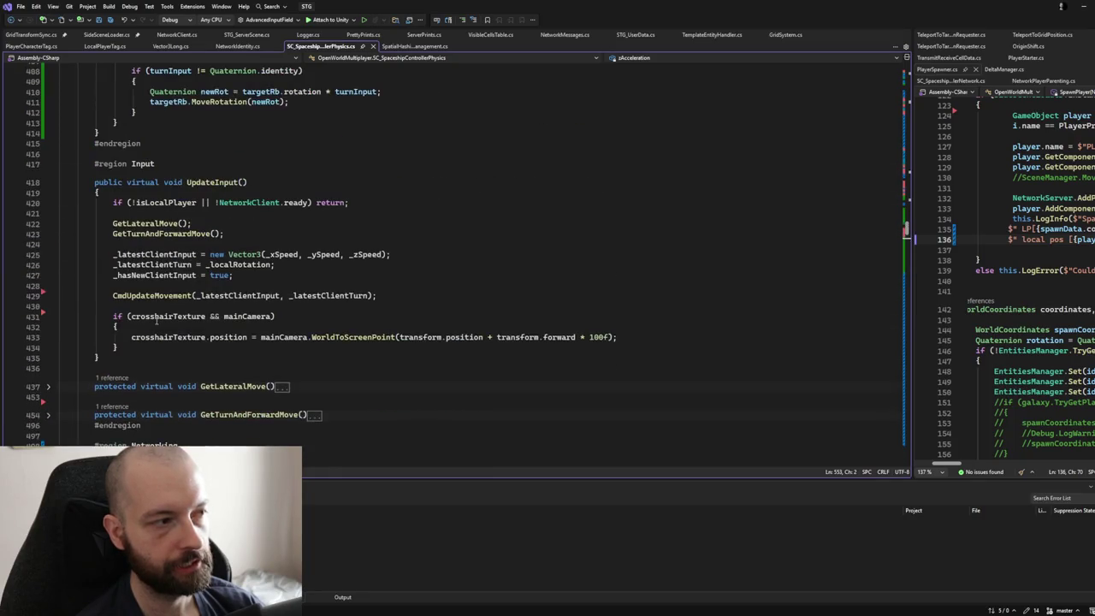
pyautogui.click(49, 182)
pyautogui.click(48, 164)
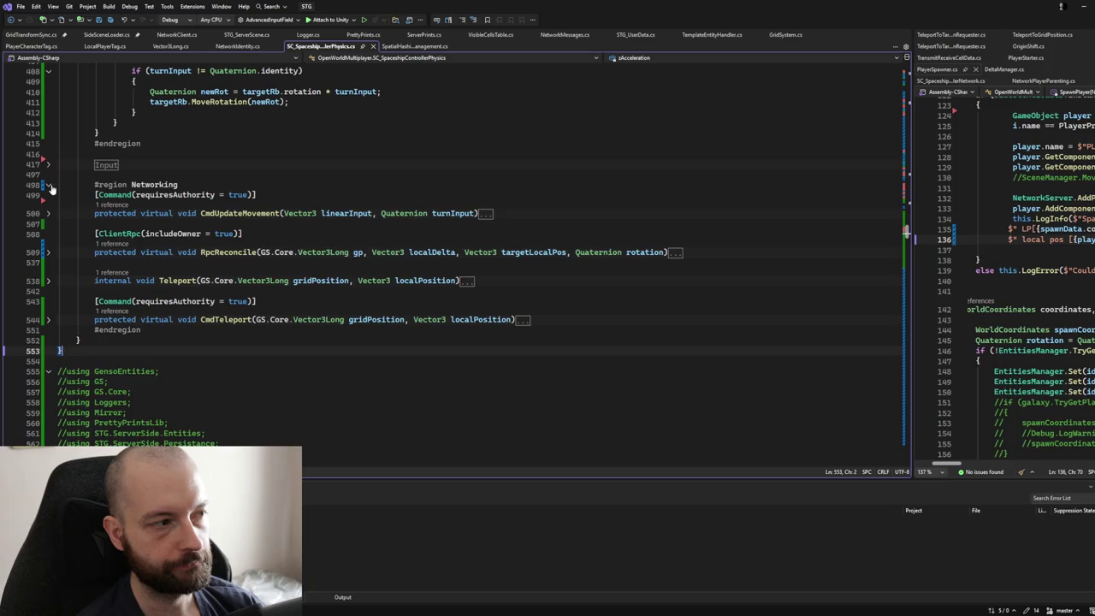
pyautogui.scroll(14, 163, 297)
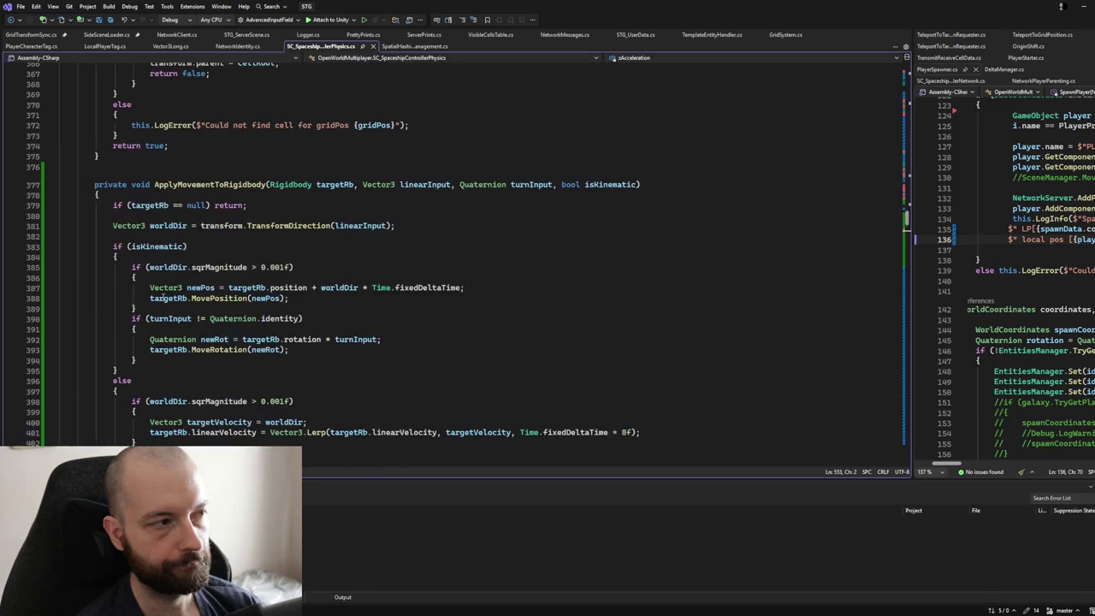
# Step: Review ApplyMovementToRigidbody and collapse it to its one-line signature
pyautogui.scroll(-3, 163, 297)
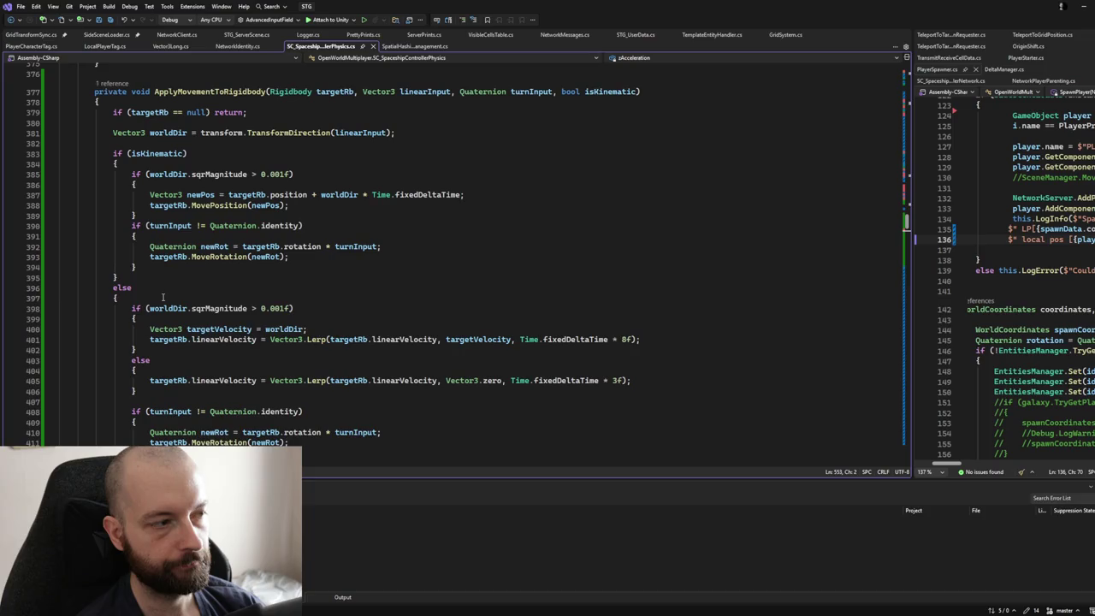
pyautogui.scroll(-2, 163, 297)
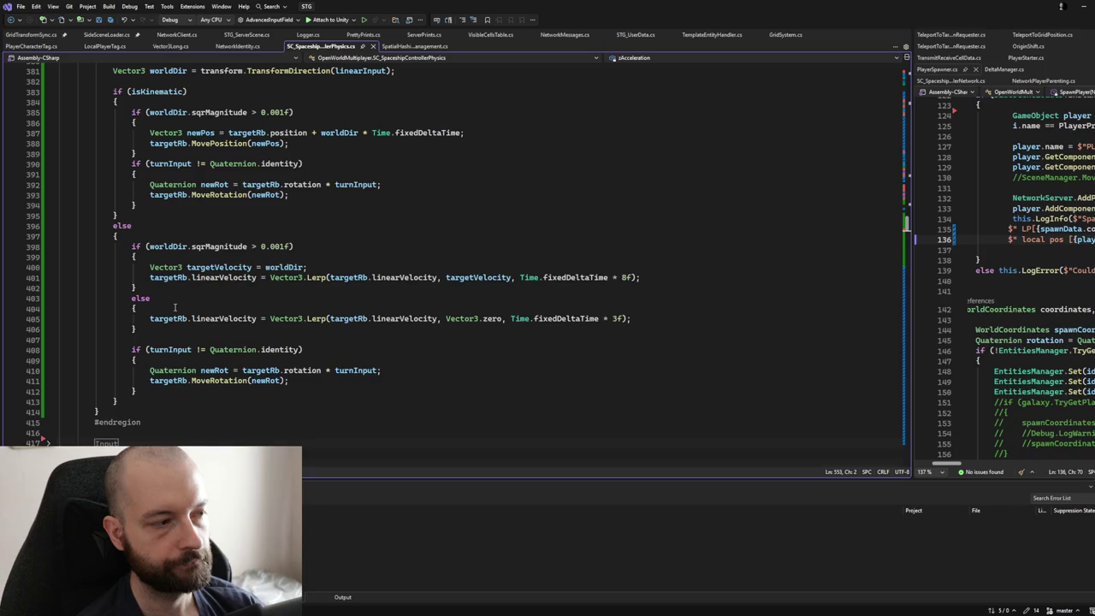
pyautogui.scroll(5, 175, 307)
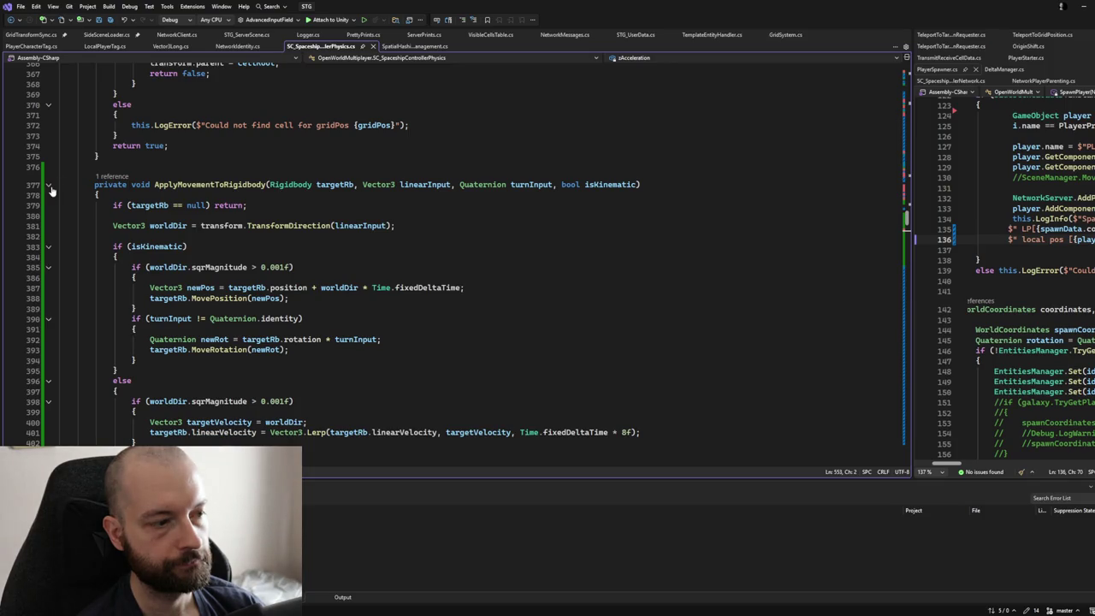
pyautogui.click(49, 185)
pyautogui.scroll(7, 102, 274)
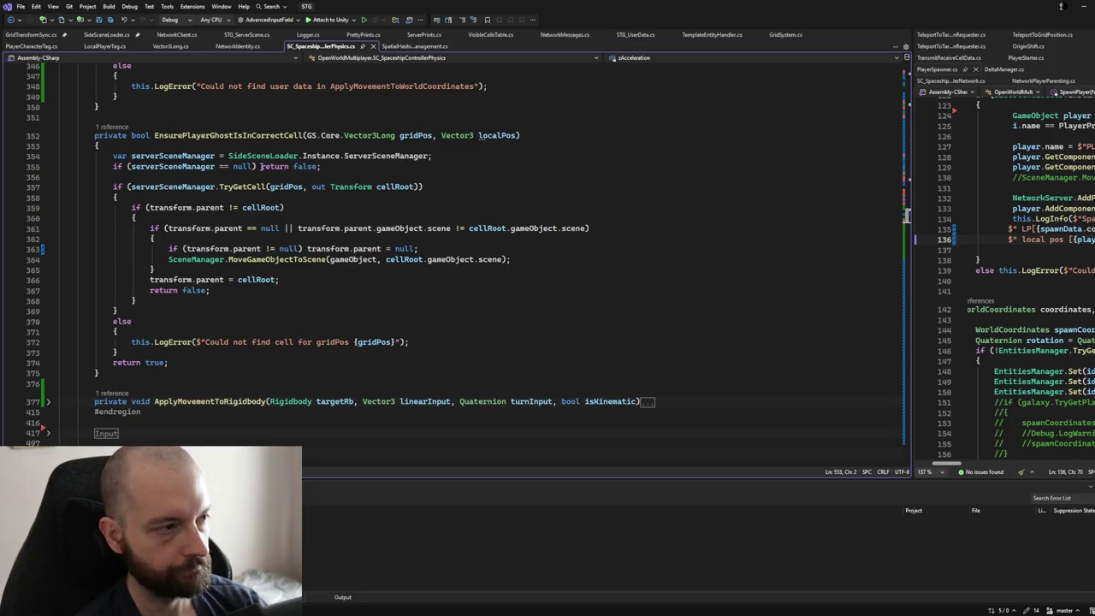
pyautogui.scroll(3, 234, 217)
pyautogui.scroll(2, 234, 216)
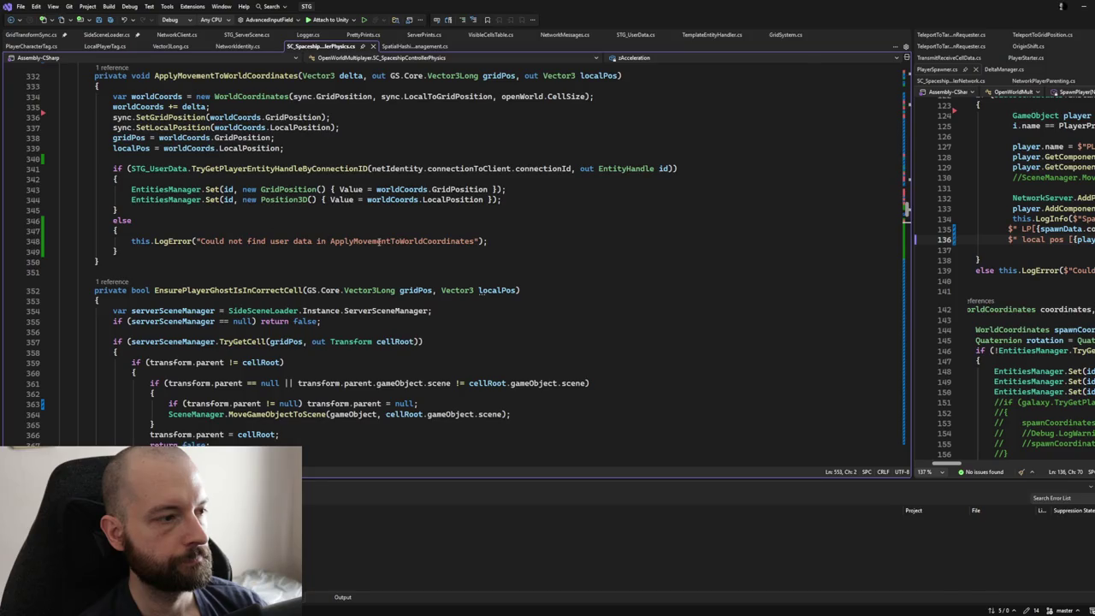
# Step: Delete 'ApplyMovementToWorldCoordinates in' from the line 348 LogError string, leaving 'Could not find user data'
pyautogui.doubleClick(371, 242)
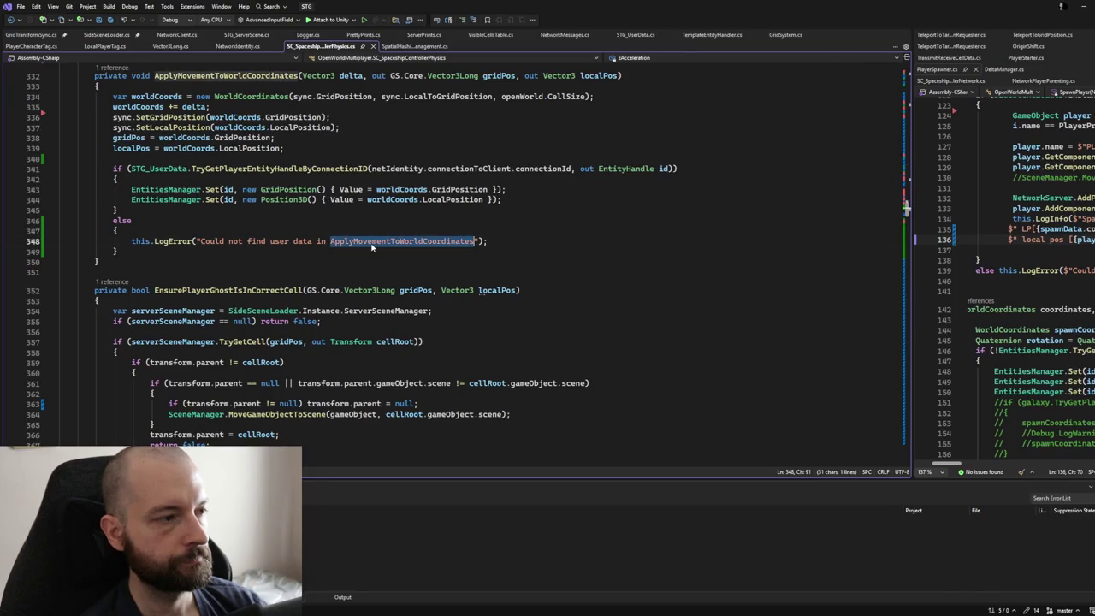
pyautogui.press('BackSpace')
pyautogui.press('BackSpace')
pyautogui.press('BackSpace')
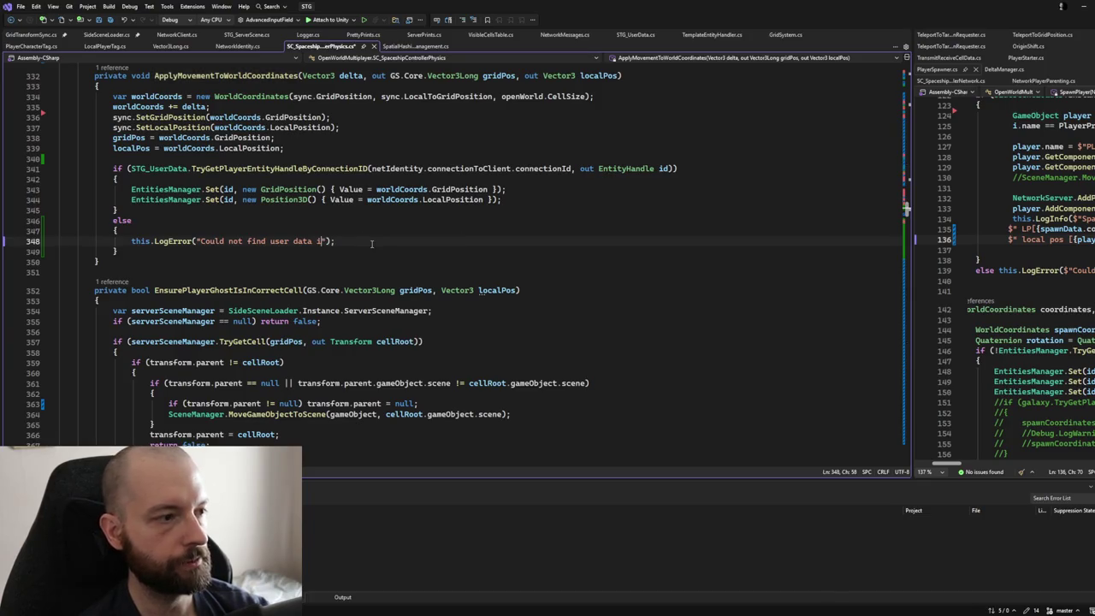
pyautogui.scroll(3, 336, 245)
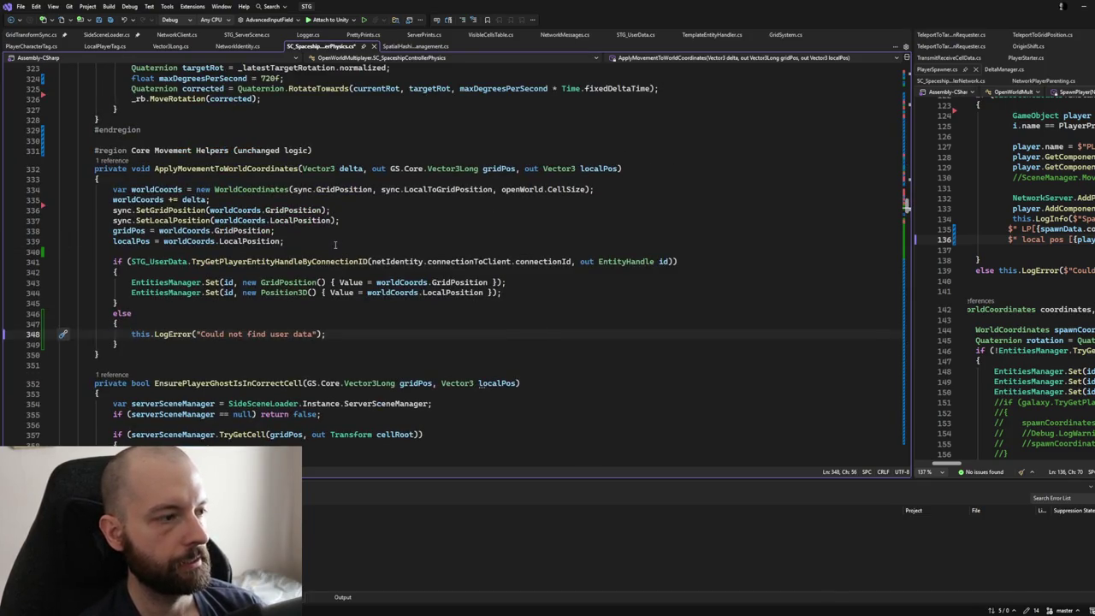
pyautogui.scroll(5, 325, 249)
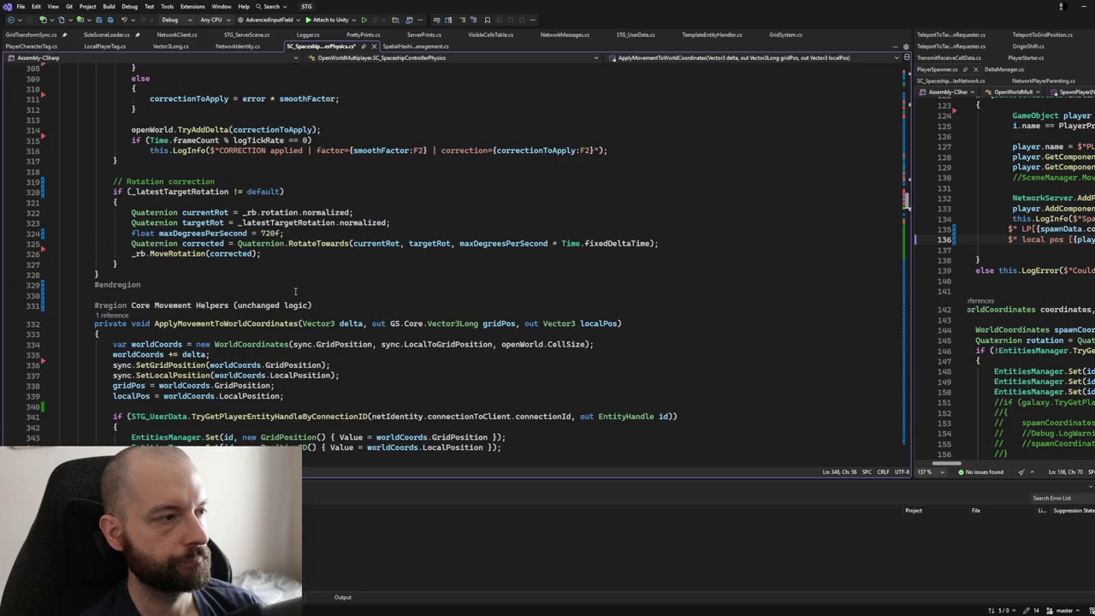
pyautogui.scroll(9, 297, 291)
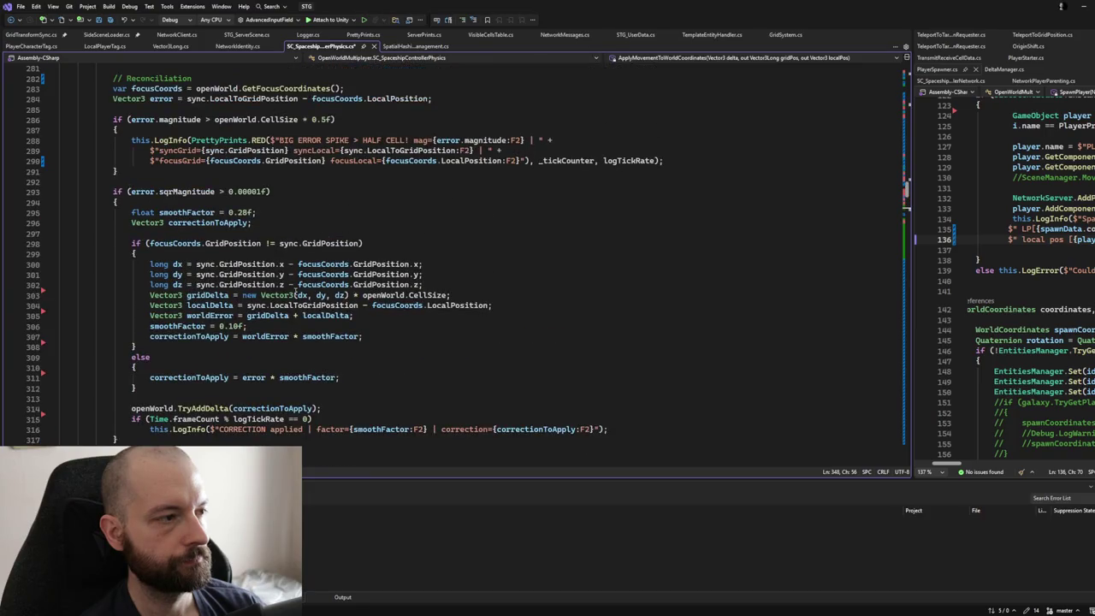
pyautogui.scroll(2, 295, 292)
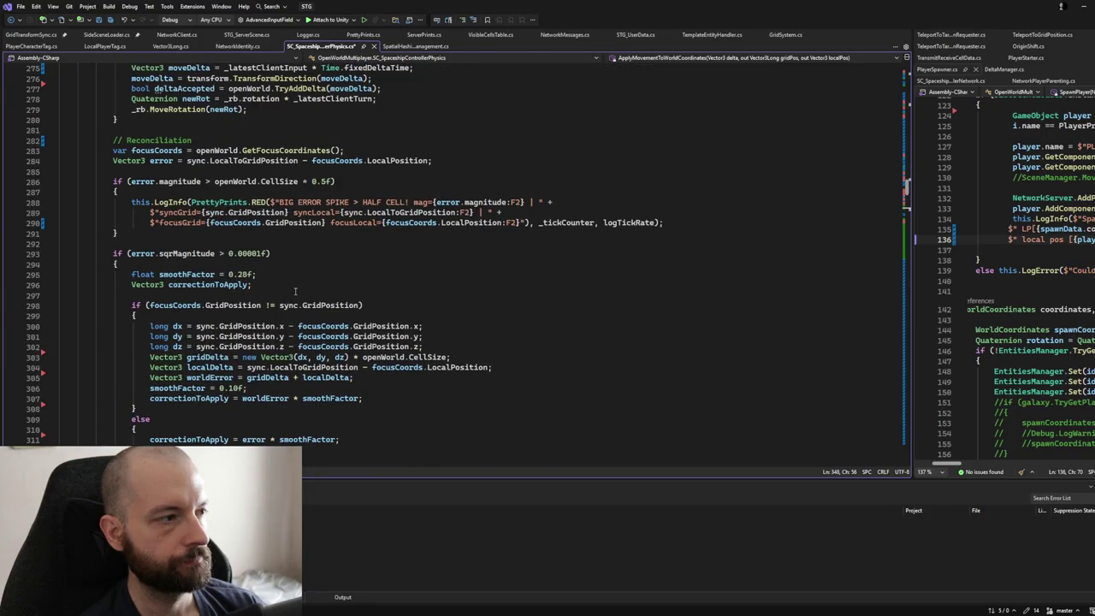
pyautogui.scroll(3, 295, 291)
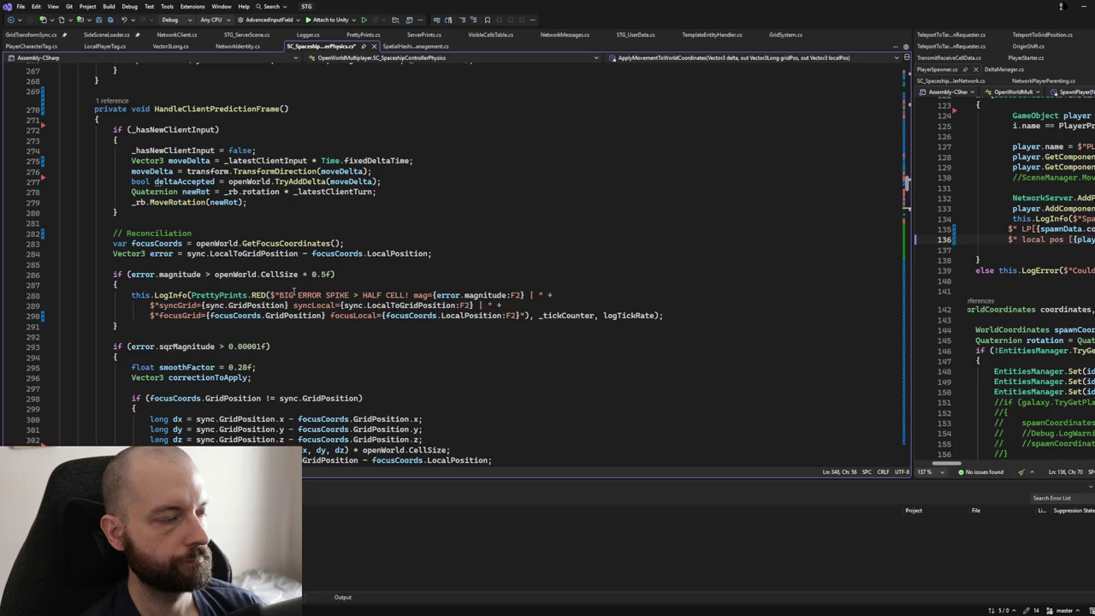
pyautogui.scroll(6, 295, 293)
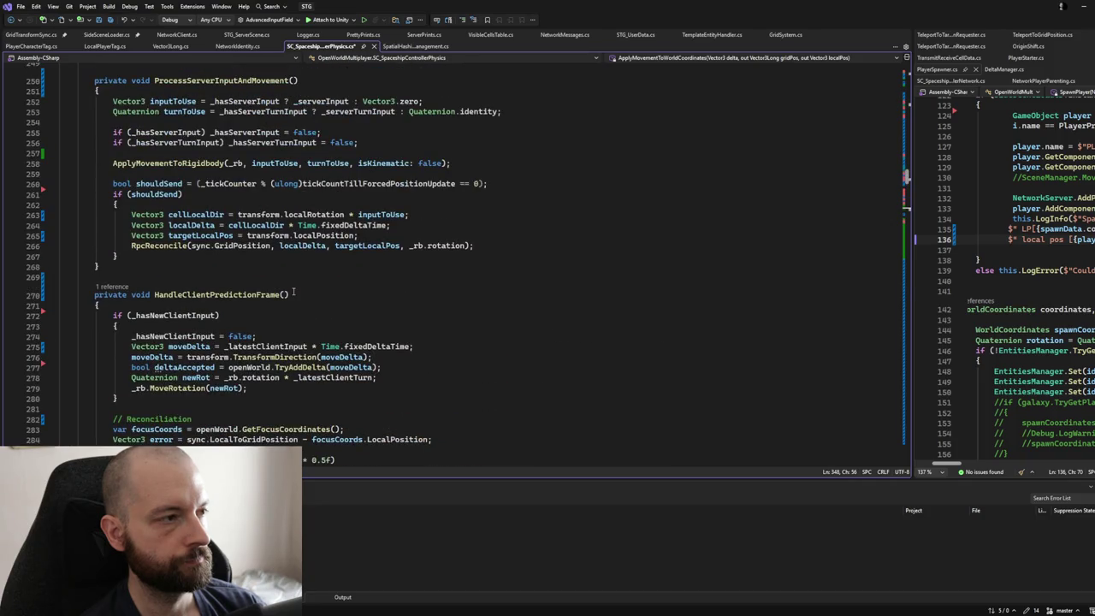
pyautogui.scroll(2, 293, 292)
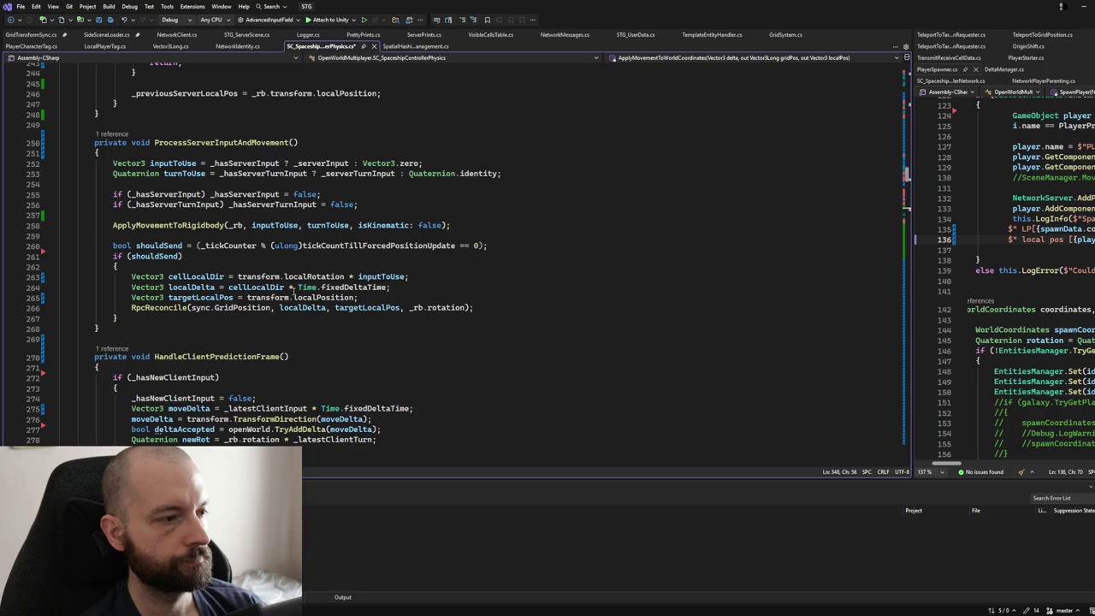
pyautogui.scroll(7, 293, 291)
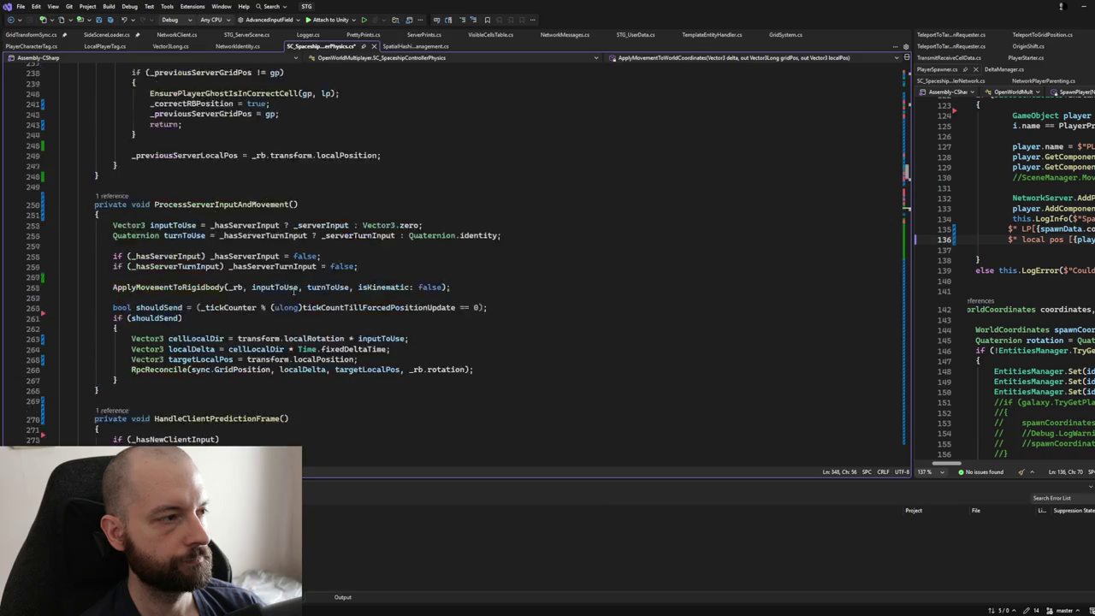
pyautogui.scroll(1, 292, 291)
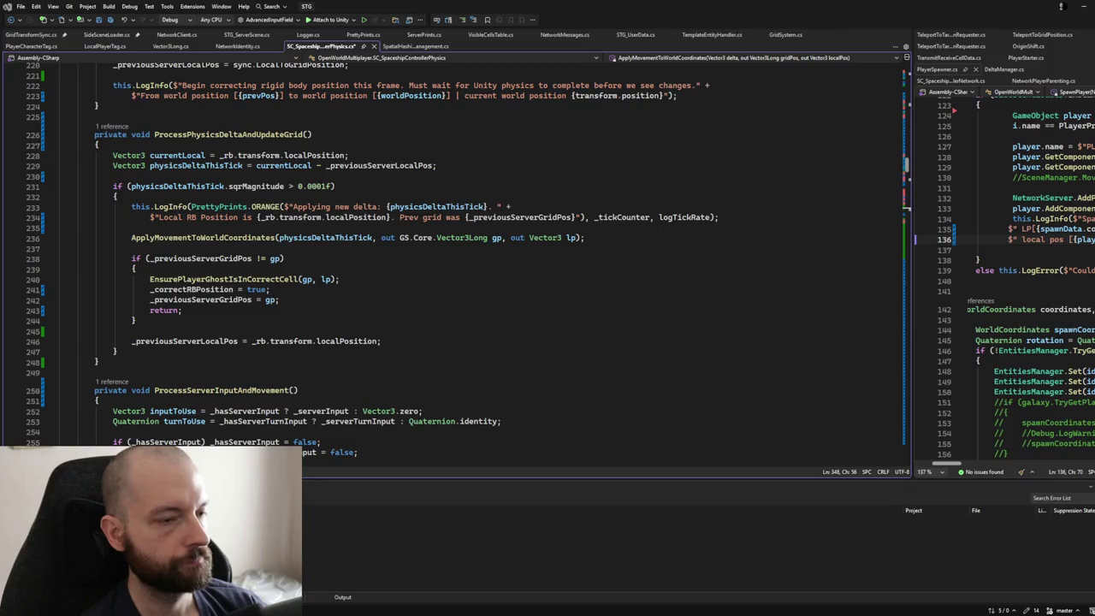
pyautogui.hotkey('alt', 'Tab')
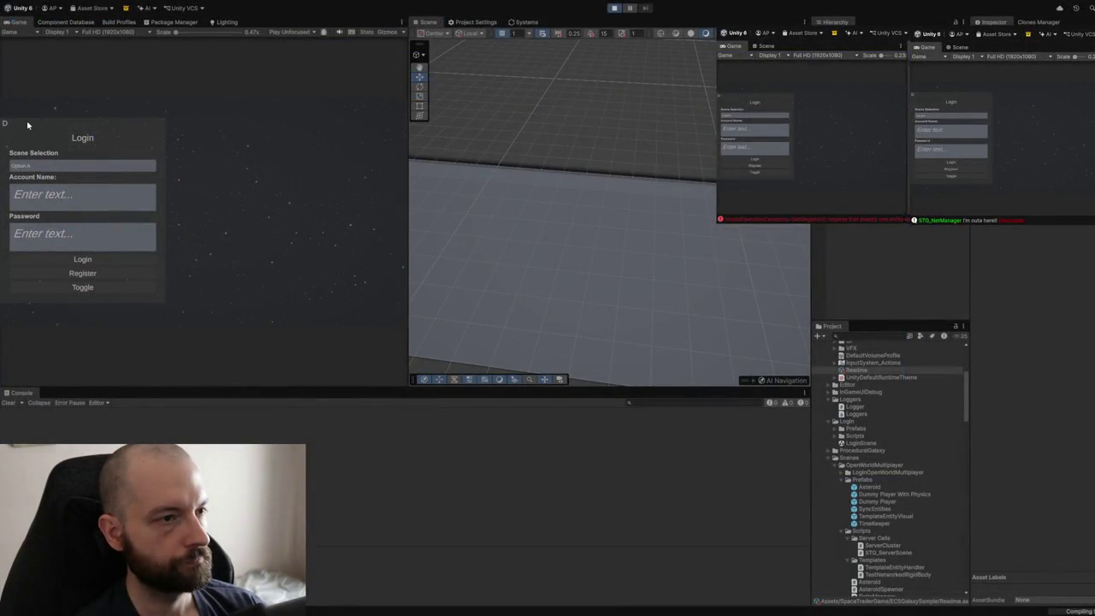
# Step: Enter a test account name and password and switch the login to Host mode
pyautogui.write('a')
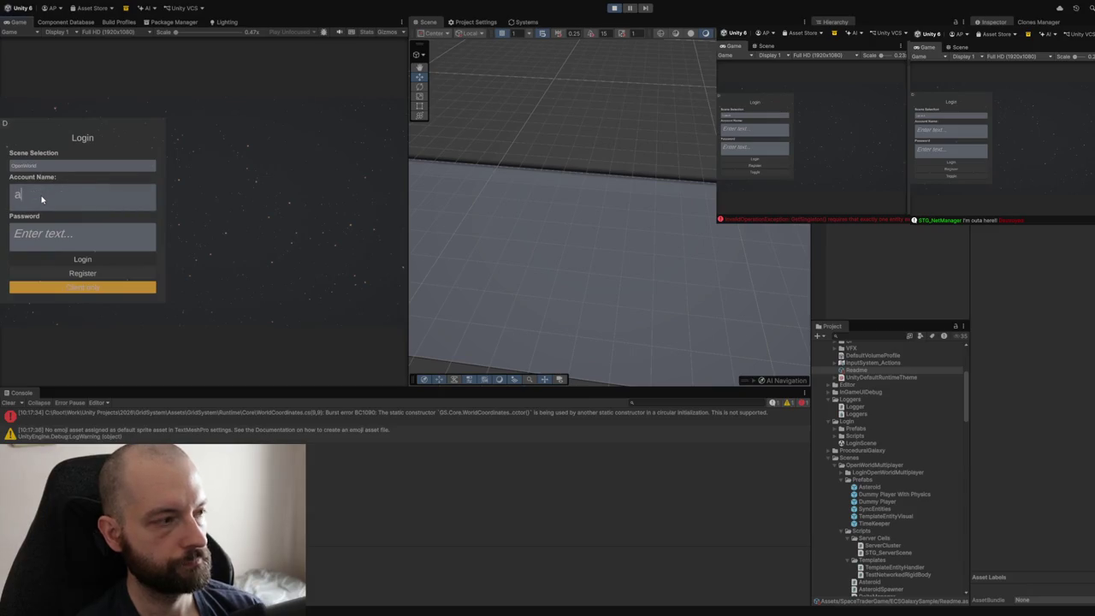
pyautogui.click(41, 236)
pyautogui.write('a')
pyautogui.click(50, 287)
pyautogui.click(61, 275)
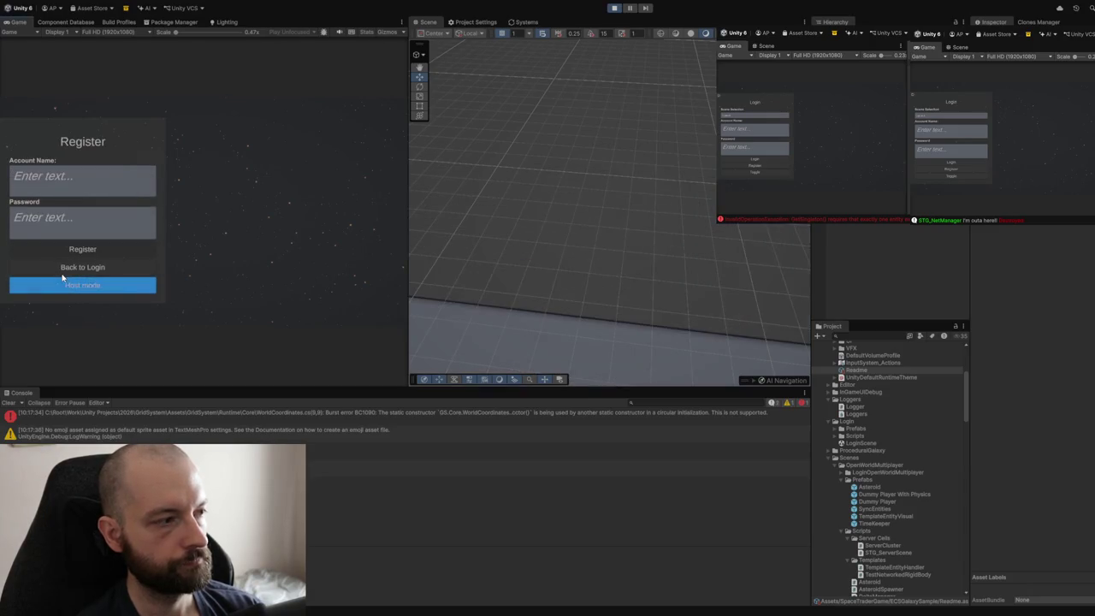
pyautogui.click(62, 275)
# Step: Re-enter the test account name and password and log in as host
pyautogui.click(49, 203)
pyautogui.write('a')
pyautogui.click(41, 239)
pyautogui.write('a')
pyautogui.click(37, 259)
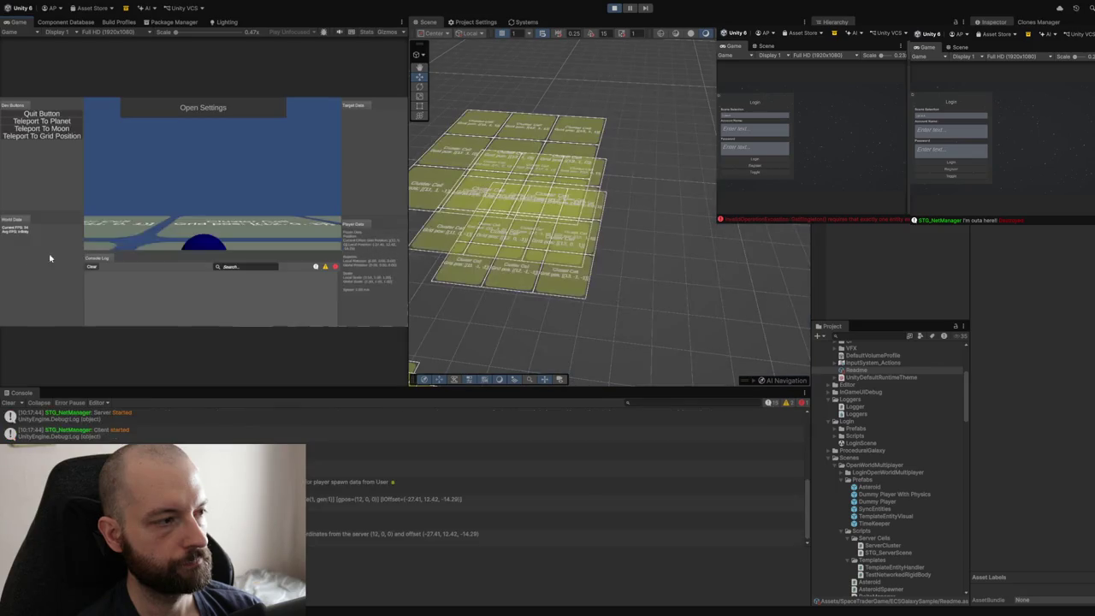
# Step: Fly the capsule across the cluster cells, then restore the debug overlay's Teleport To Grid Position panel
pyautogui.click(194, 184)
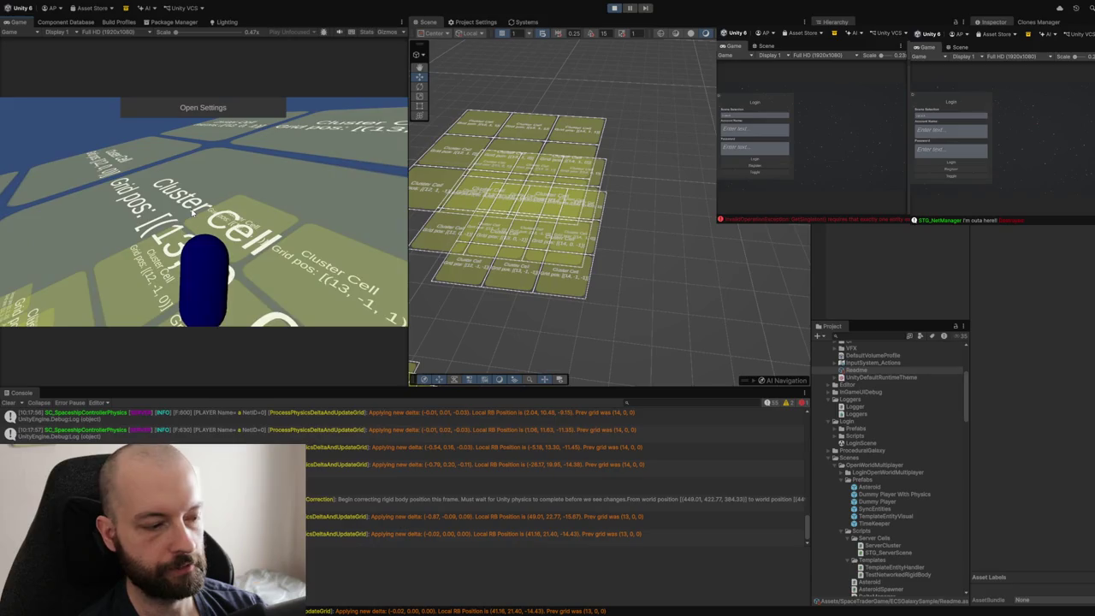
pyautogui.press('Escape')
pyautogui.click(58, 137)
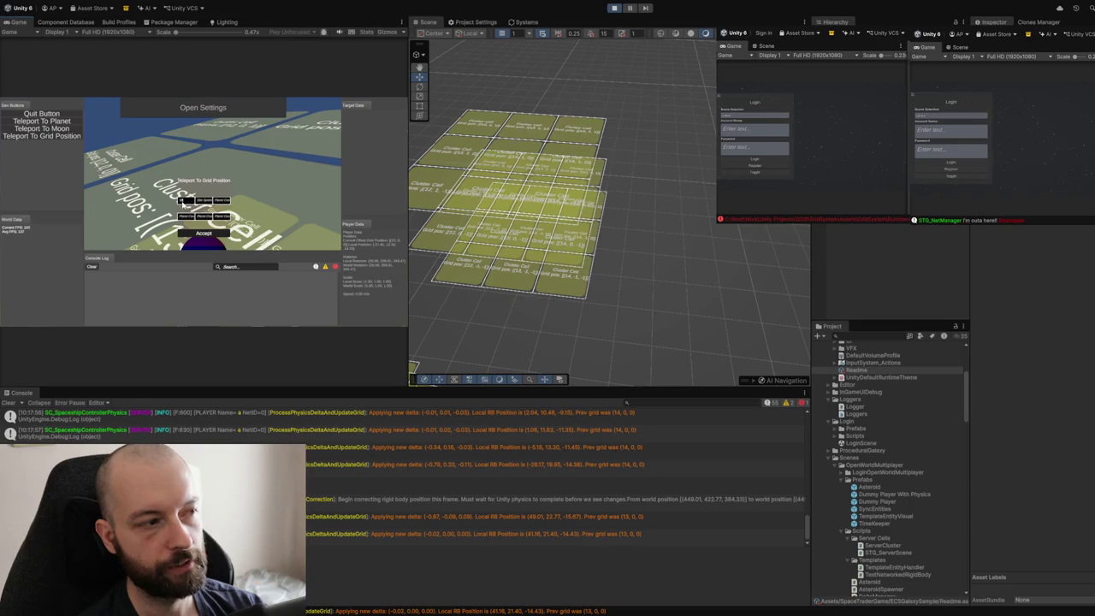
# Step: Accept the teleport of the host player to grid position (13, 0, 0)
pyautogui.click(190, 234)
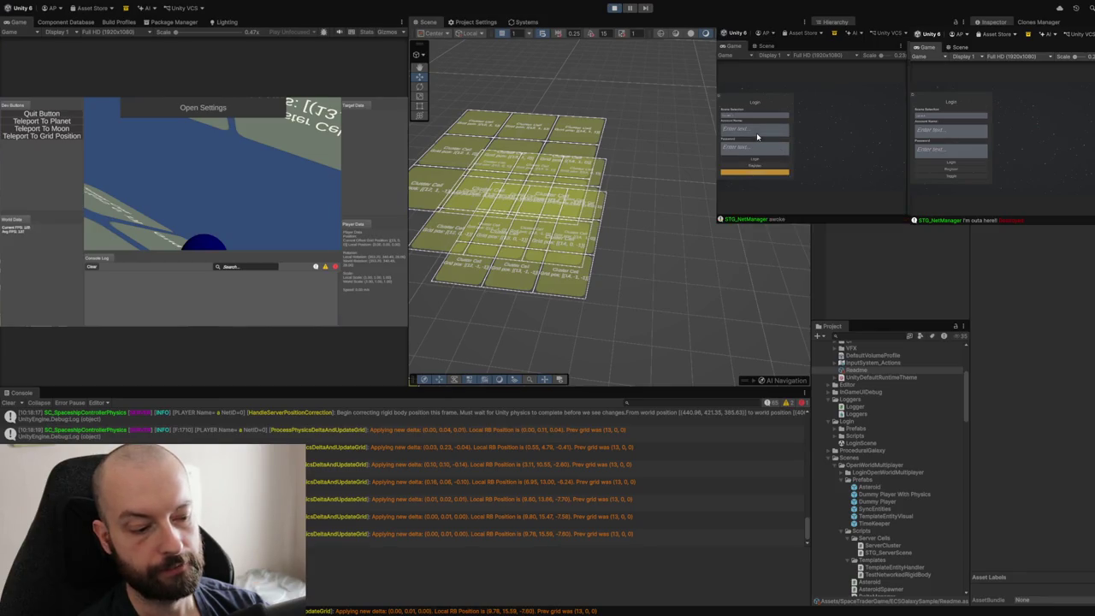
# Step: Log the clone editor instance into the running host game as a client
pyautogui.click(750, 160)
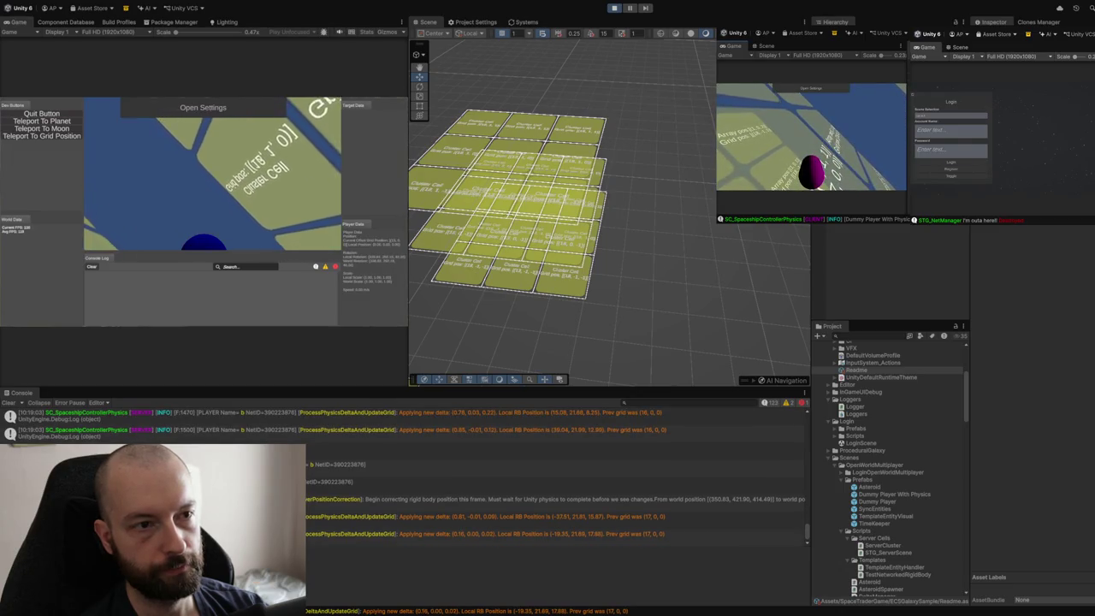
# Step: Orbit, zoom and tilt the Scene view to inspect the cluster-cell grid up close
pyautogui.moveTo(633, 162)
pyautogui.mouseDown()
pyautogui.moveTo(676, 171)
pyautogui.moveTo(664, 175)
pyautogui.mouseUp()
pyautogui.scroll(10, 664, 176)
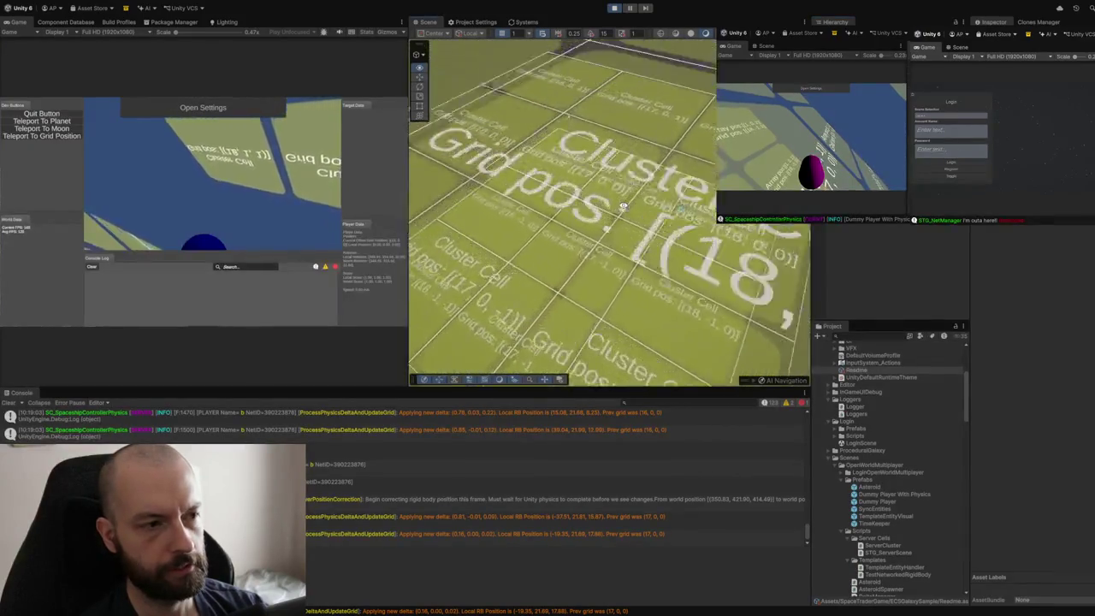
pyautogui.scroll(-5, 623, 207)
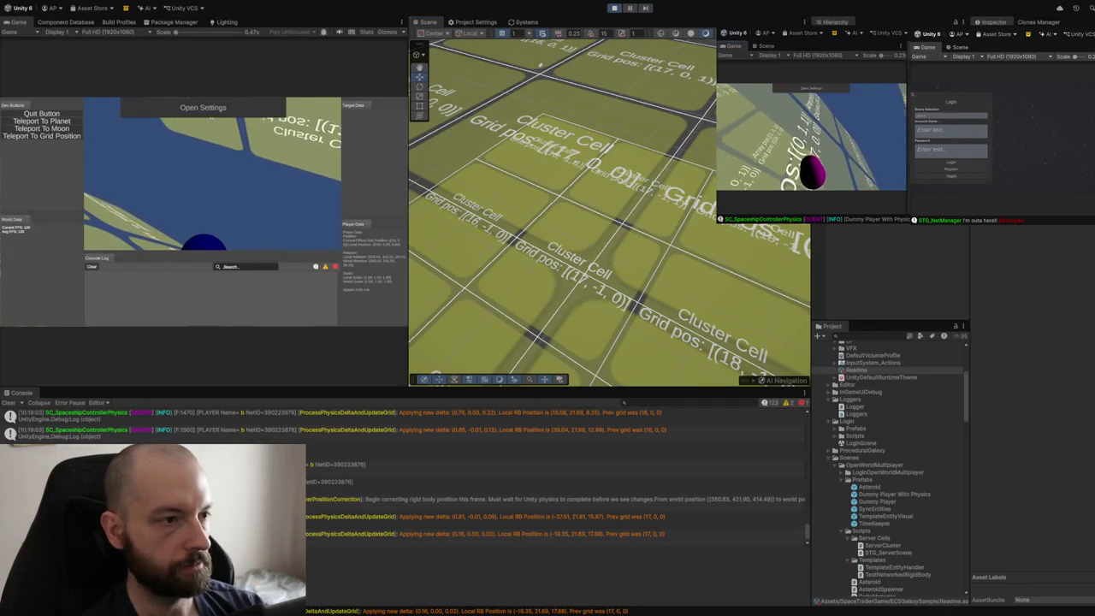
pyautogui.moveTo(598, 171)
pyautogui.mouseDown()
pyautogui.moveTo(620, 113)
pyautogui.moveTo(570, 108)
pyautogui.moveTo(599, 183)
pyautogui.moveTo(565, 165)
pyautogui.moveTo(548, 173)
pyautogui.mouseUp()
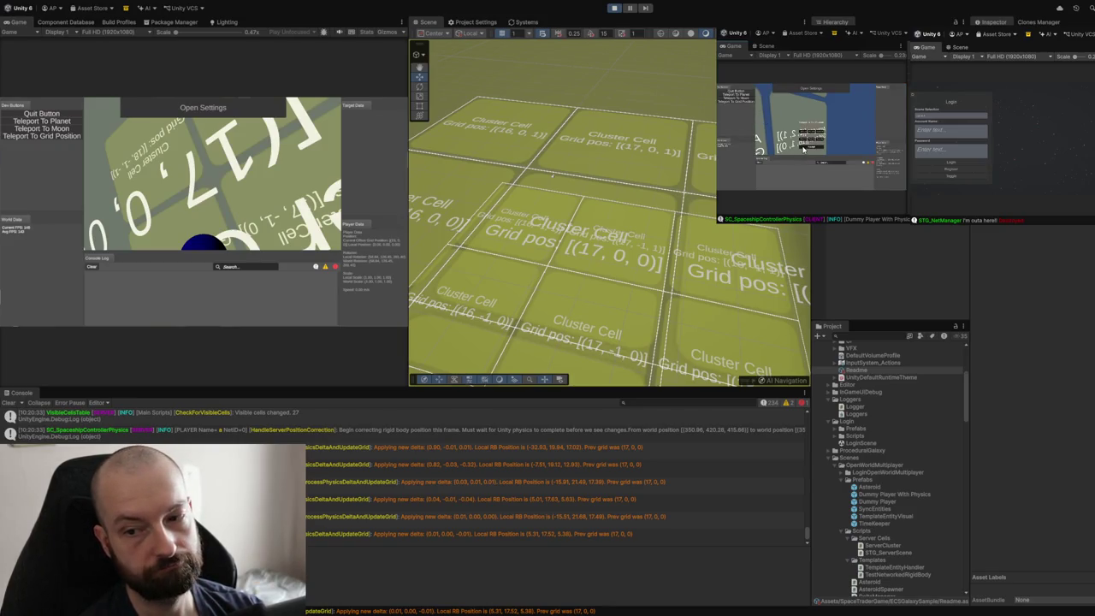
# Step: Return the right clone to gameplay and bring up the host's Teleport To Grid Position panel
pyautogui.click(804, 149)
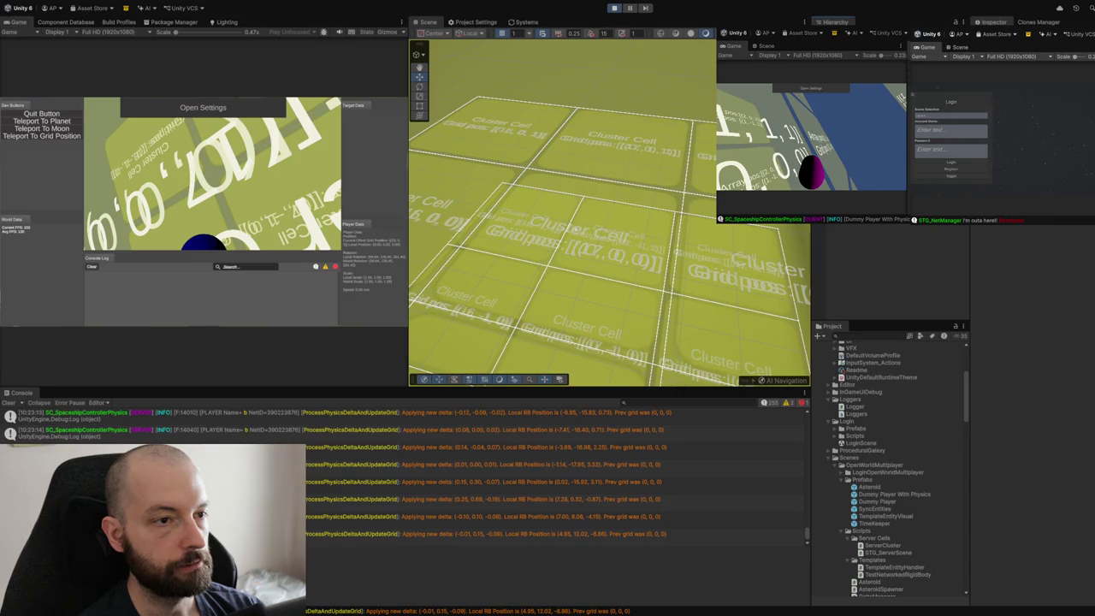
pyautogui.scroll(3, 632, 193)
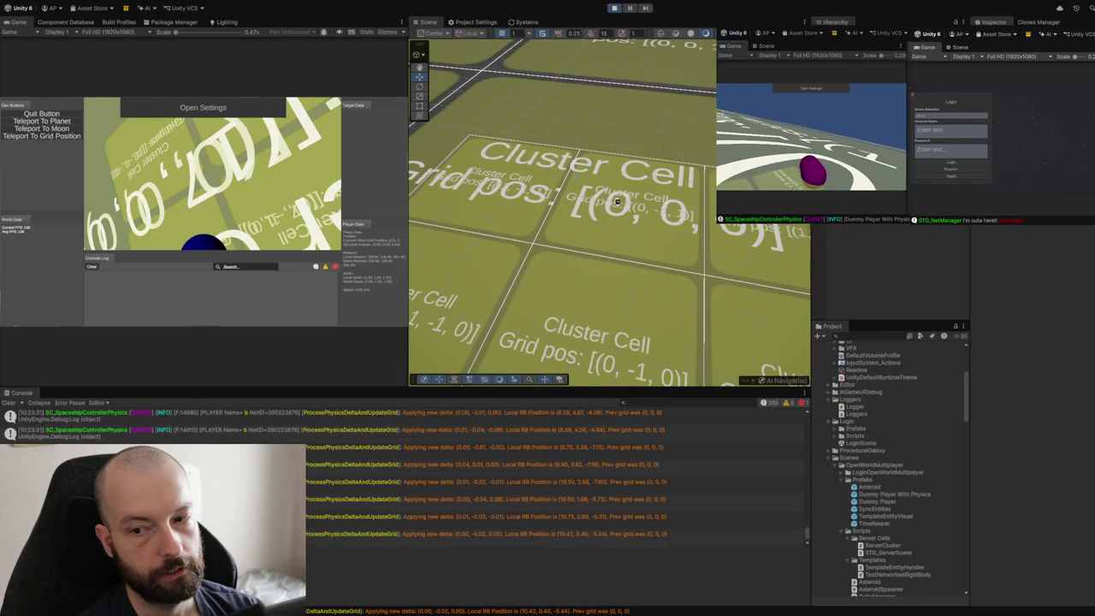
pyautogui.click(40, 136)
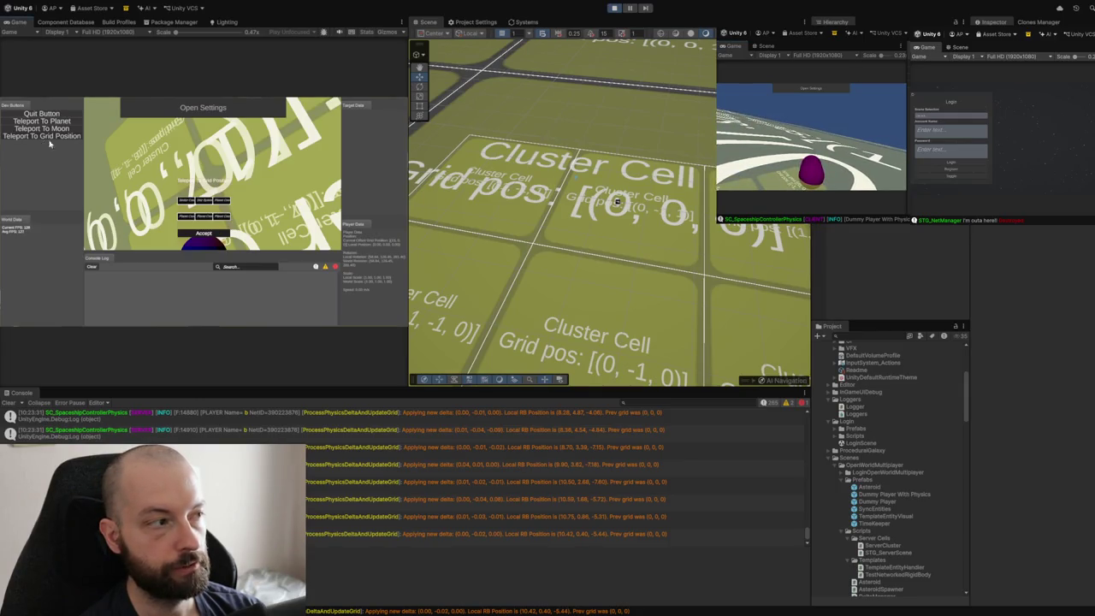
pyautogui.click(211, 235)
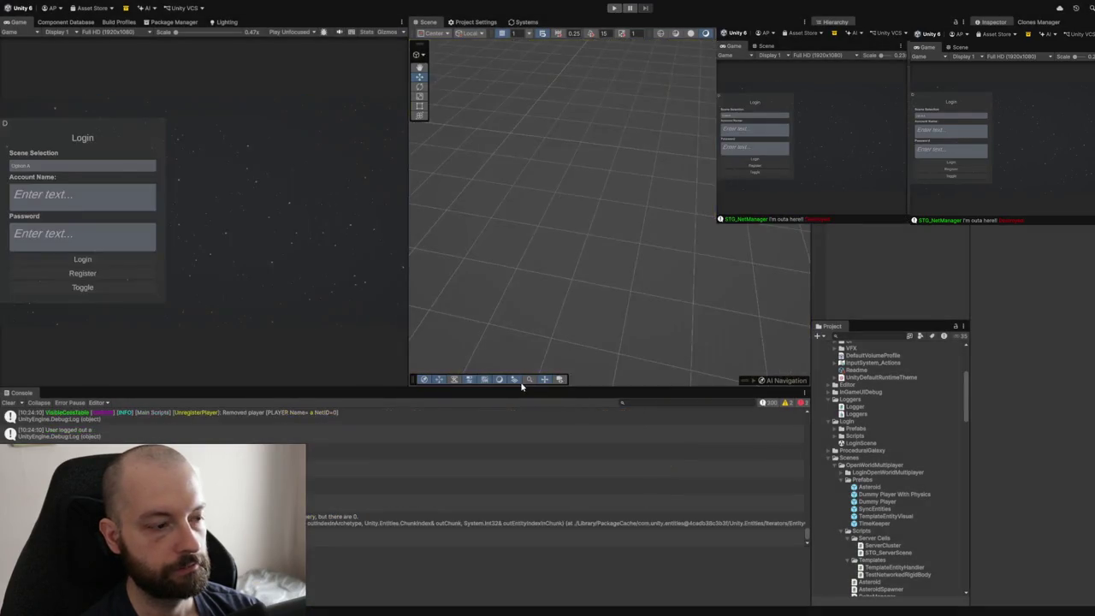
pyautogui.hotkey('ctrl', 'p')
# Step: Clear all entries from the Unity Console log
pyautogui.click(7, 403)
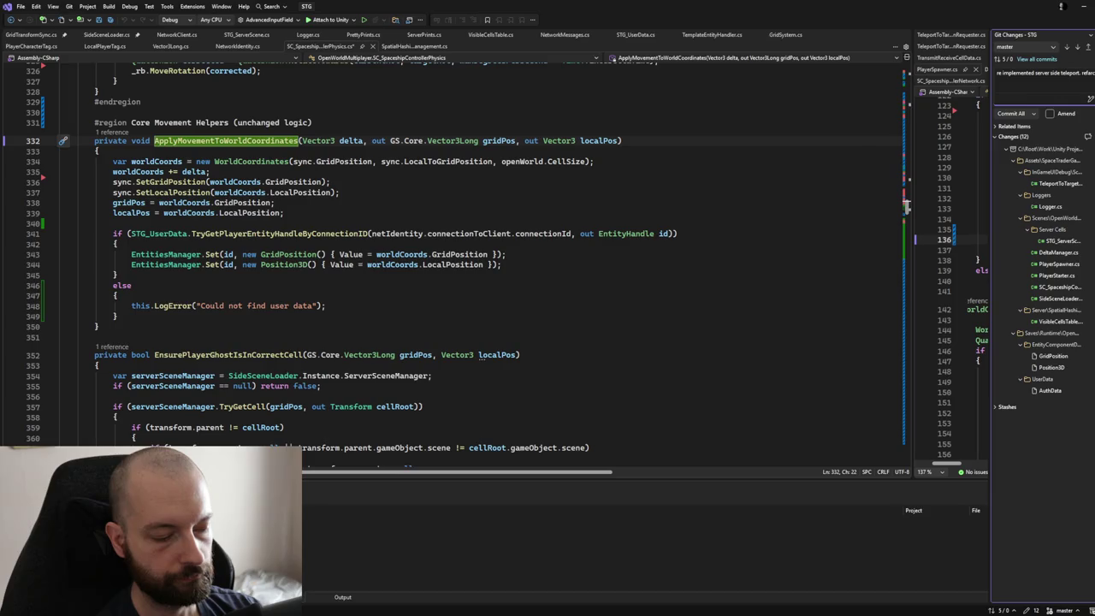
# Step: End the commit message with 'player controller', commit all 52 changes, and push to the remote
pyautogui.write('player con')
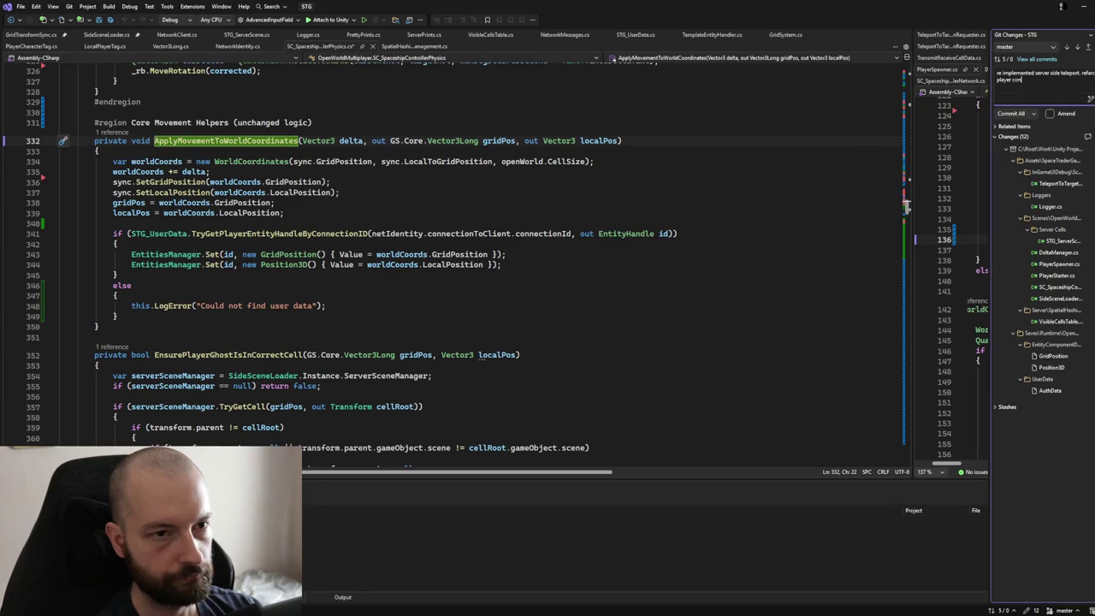
pyautogui.write('troller')
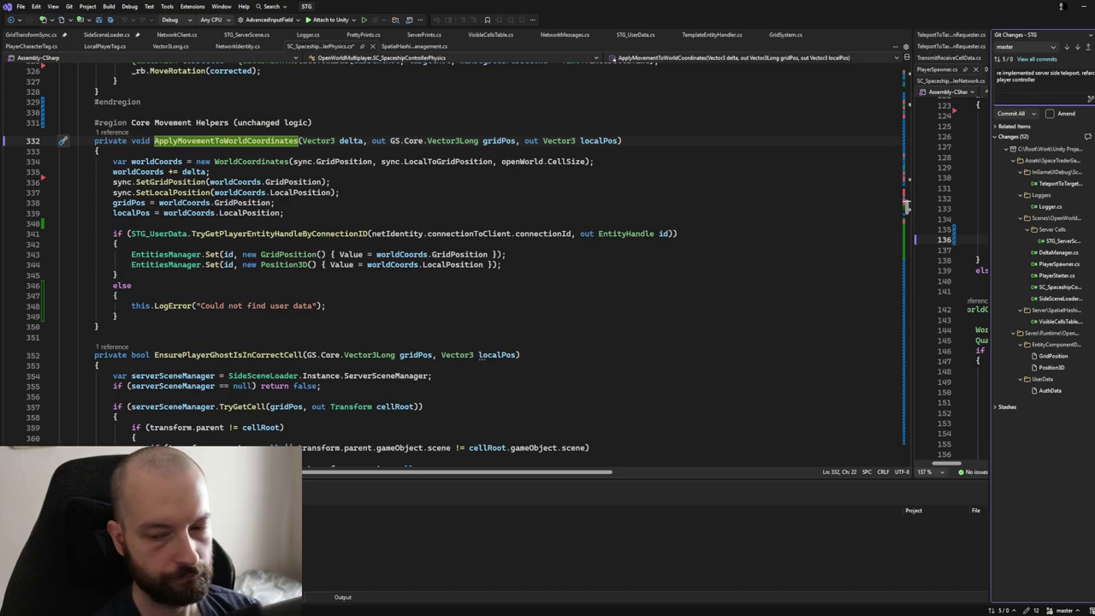
pyautogui.hotkey('ctrl', 'Return')
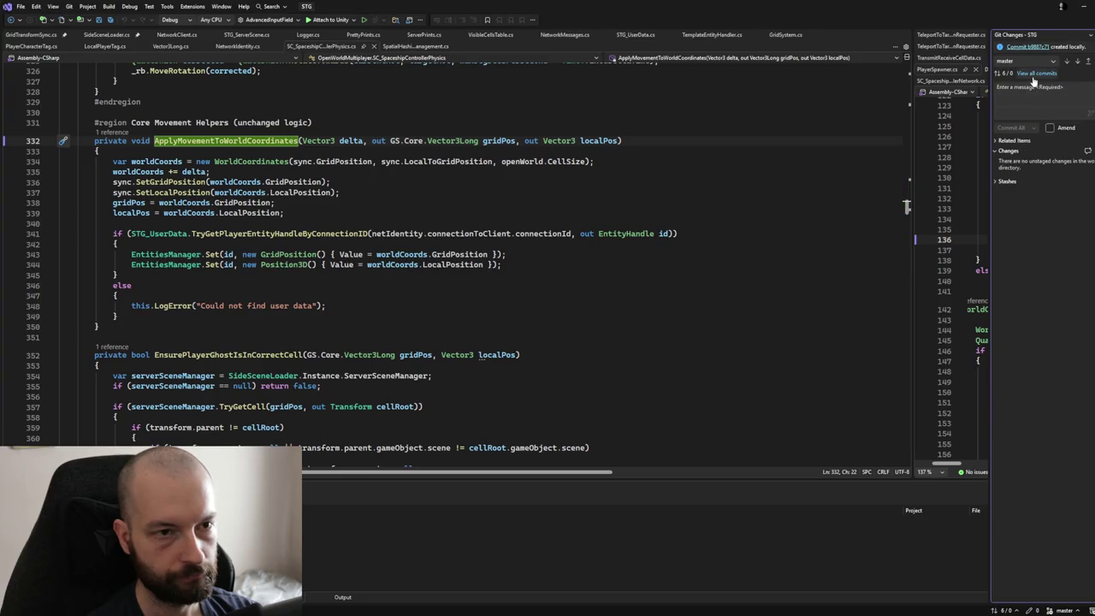
pyautogui.click(1087, 62)
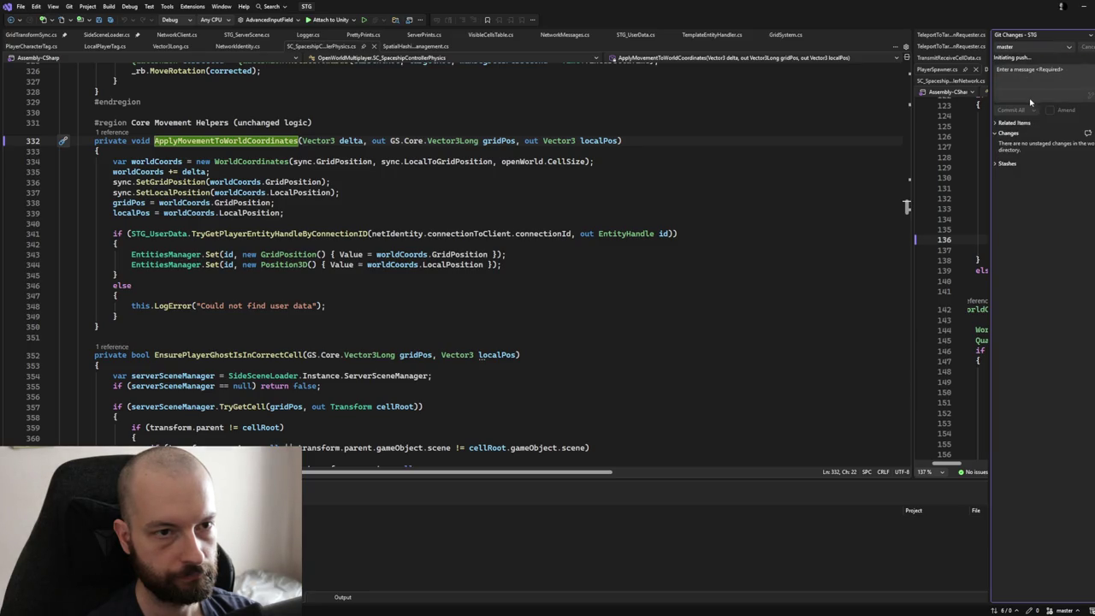
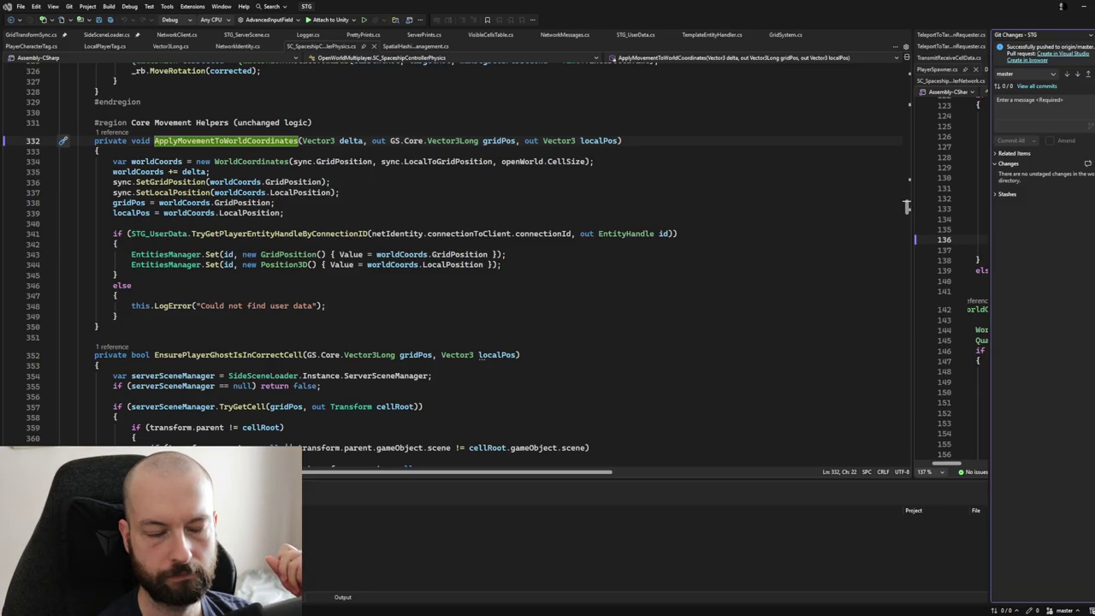
# Step: Scroll up from ApplyMovementToWorldCoordinates past HandleClientPredictionFrame to ProcessPhysicsDeltaAndUpdateGrid
pyautogui.scroll(3, 906, 205)
pyautogui.scroll(12, 906, 202)
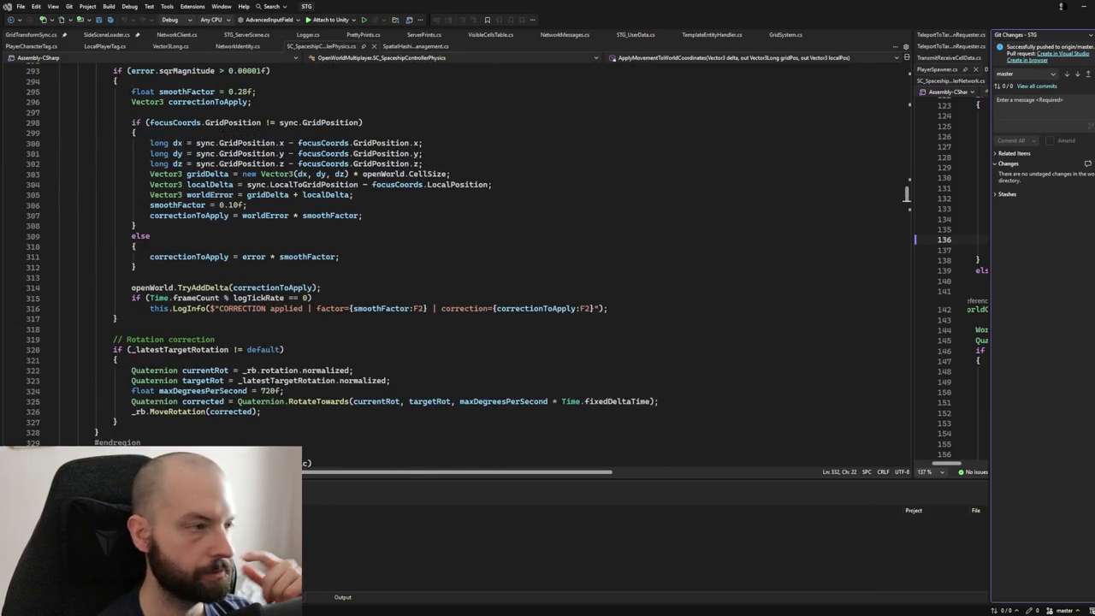
pyautogui.scroll(5, 905, 203)
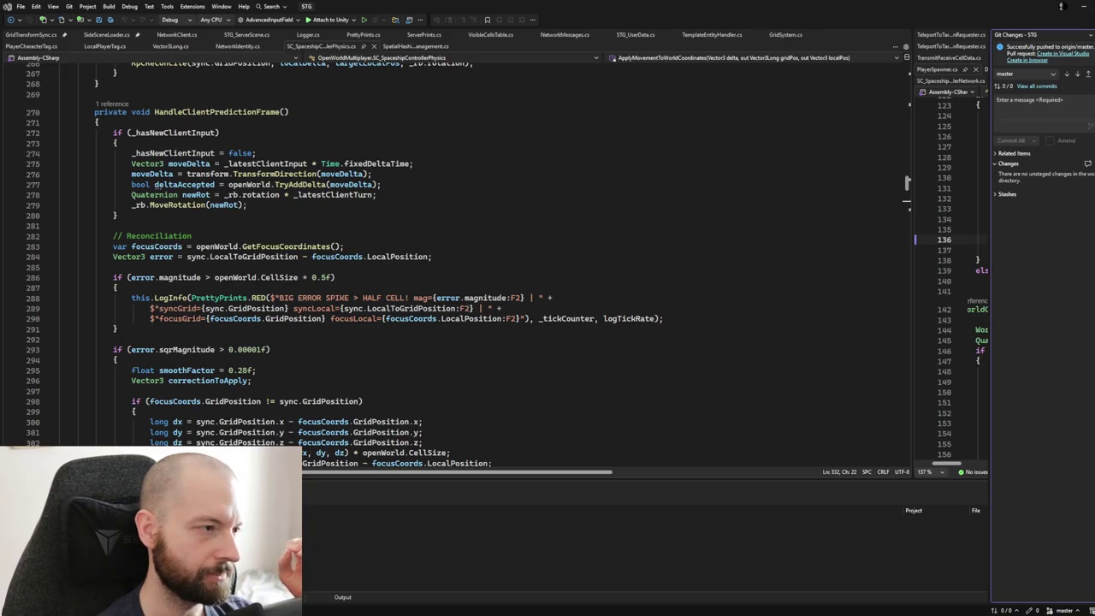
pyautogui.scroll(-2, 906, 203)
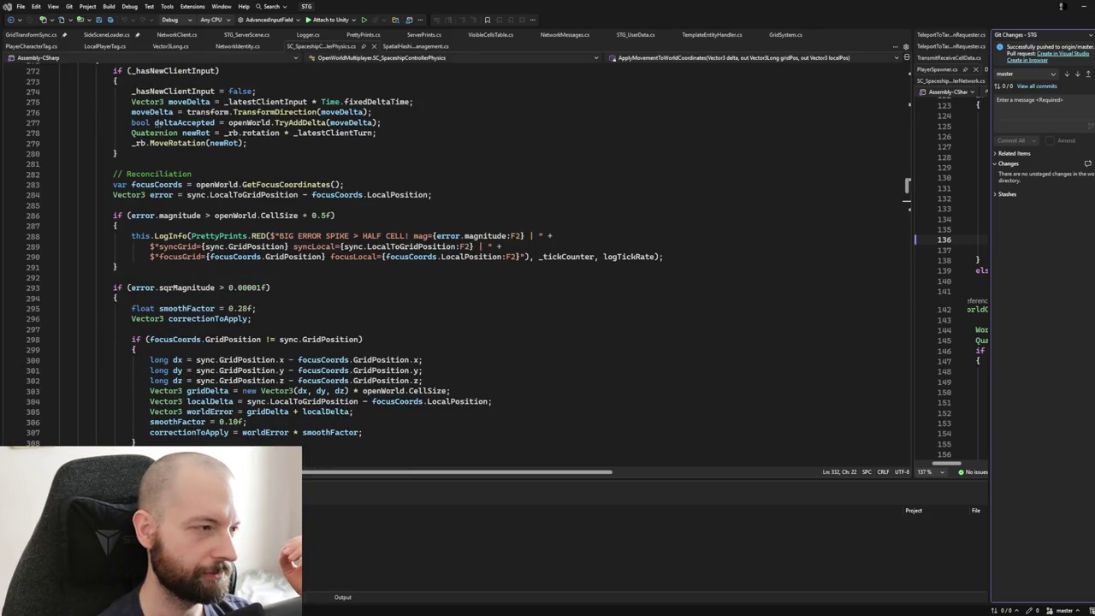
pyautogui.scroll(2, 906, 203)
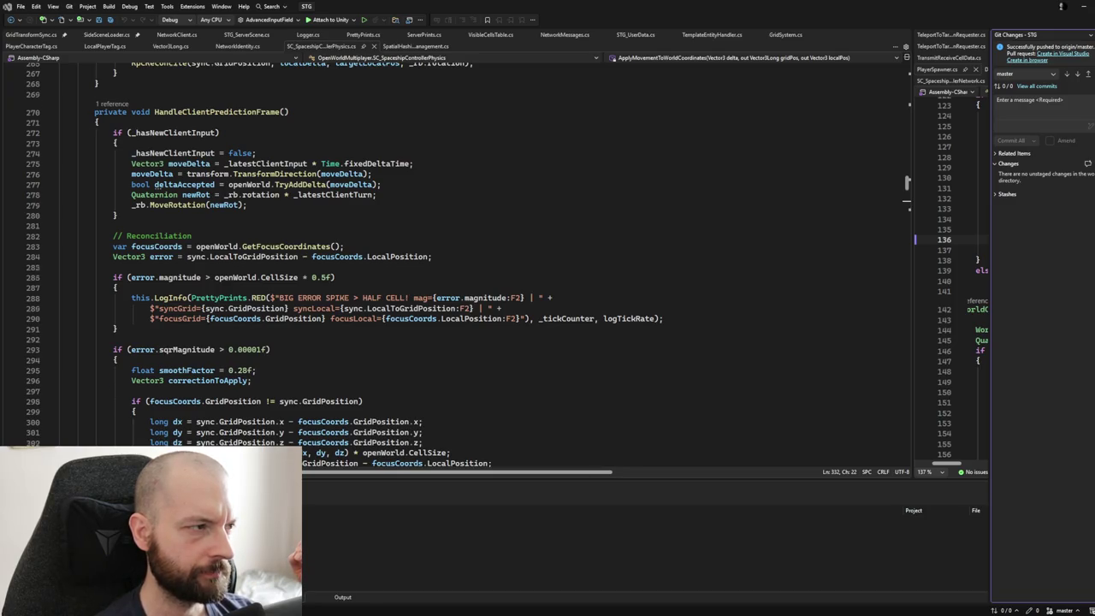
pyautogui.scroll(6, 479, 256)
pyautogui.scroll(10, 479, 257)
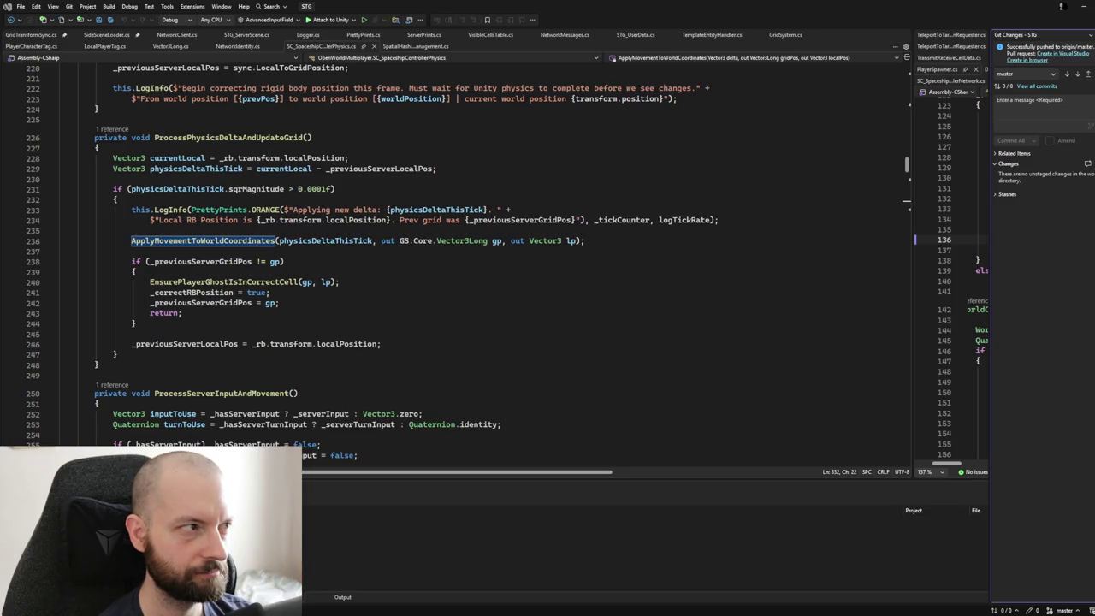
pyautogui.scroll(2, 479, 256)
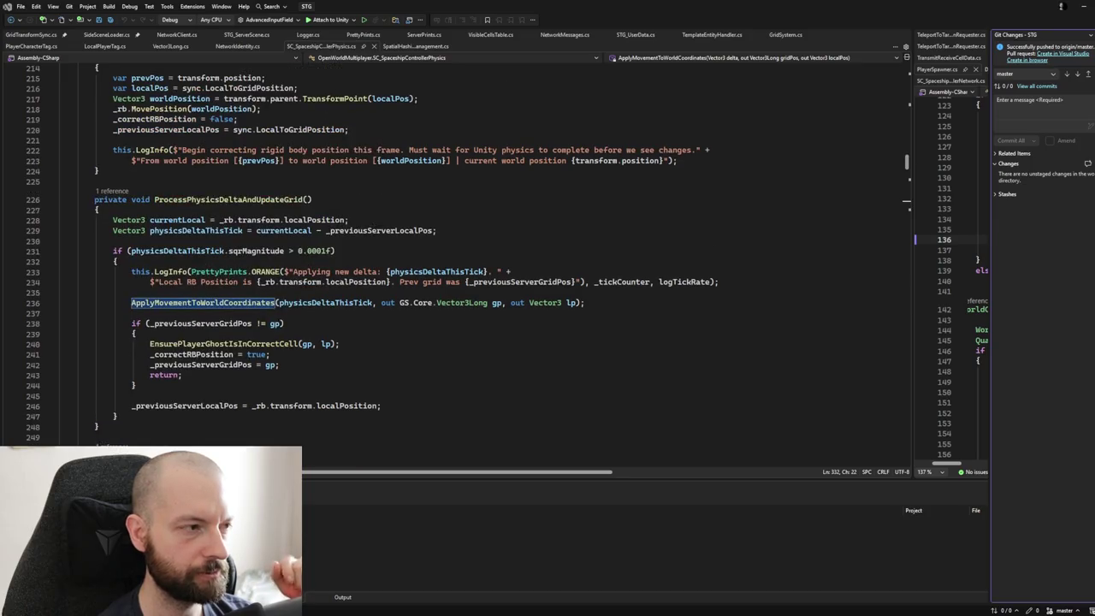
# Step: Dismiss the Git Changes panel and highlight uses of _previousServerLocalPos, LocalToGridPosition and MovePosition
pyautogui.scroll(1, 479, 257)
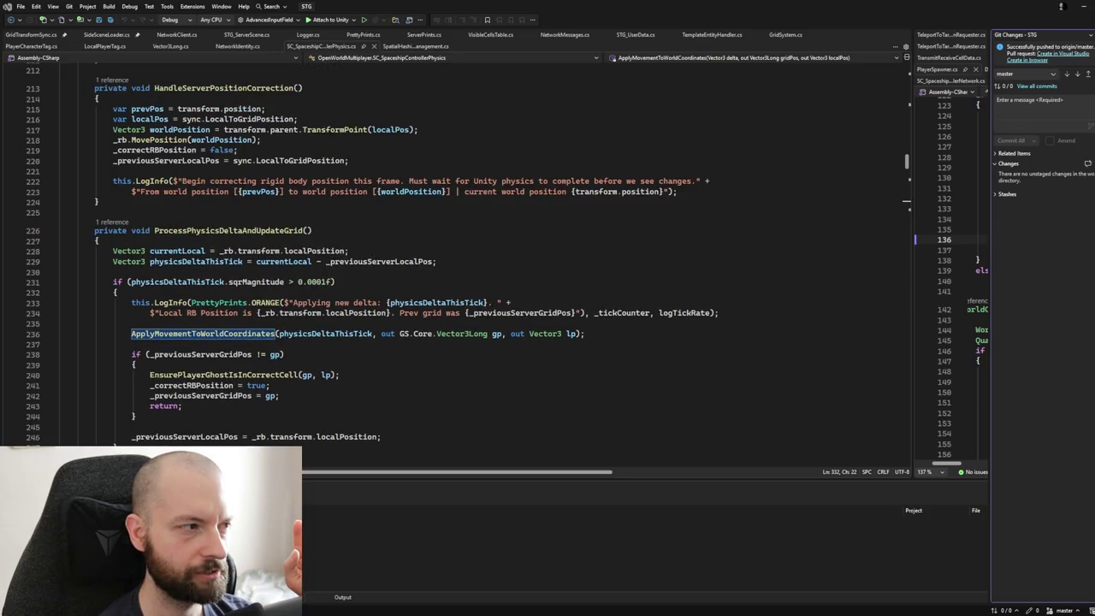
pyautogui.click(176, 160)
pyautogui.click(296, 160)
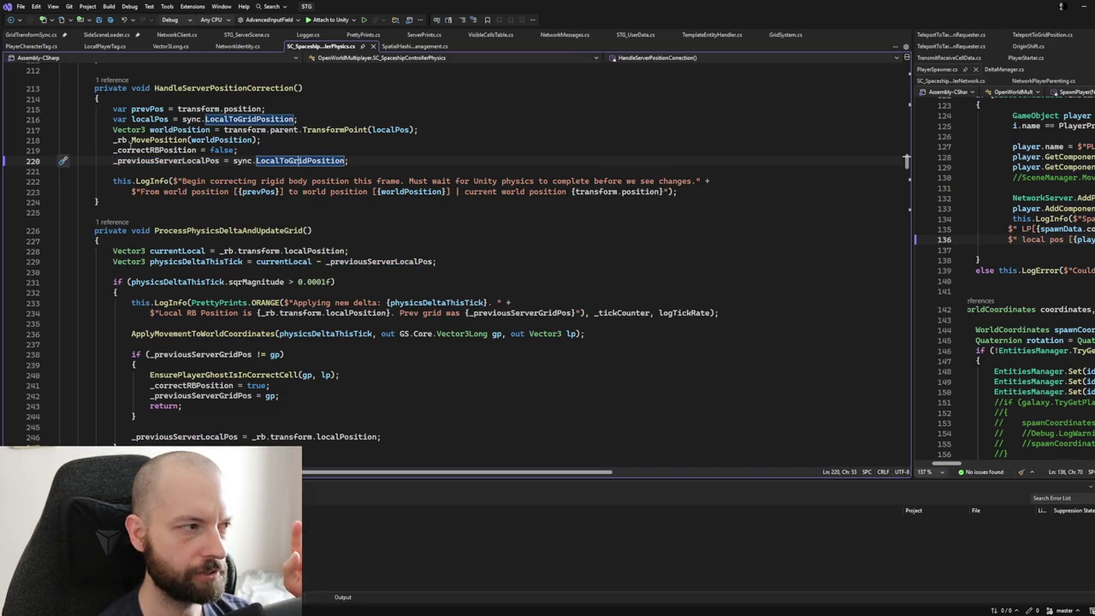
pyautogui.scroll(2, 217, 192)
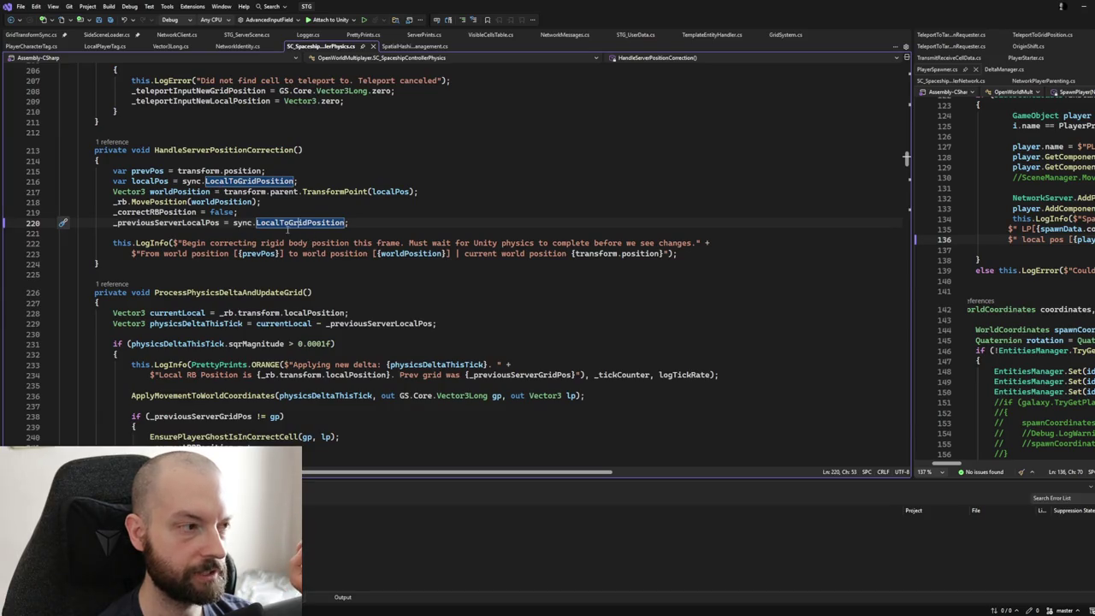
pyautogui.click(159, 202)
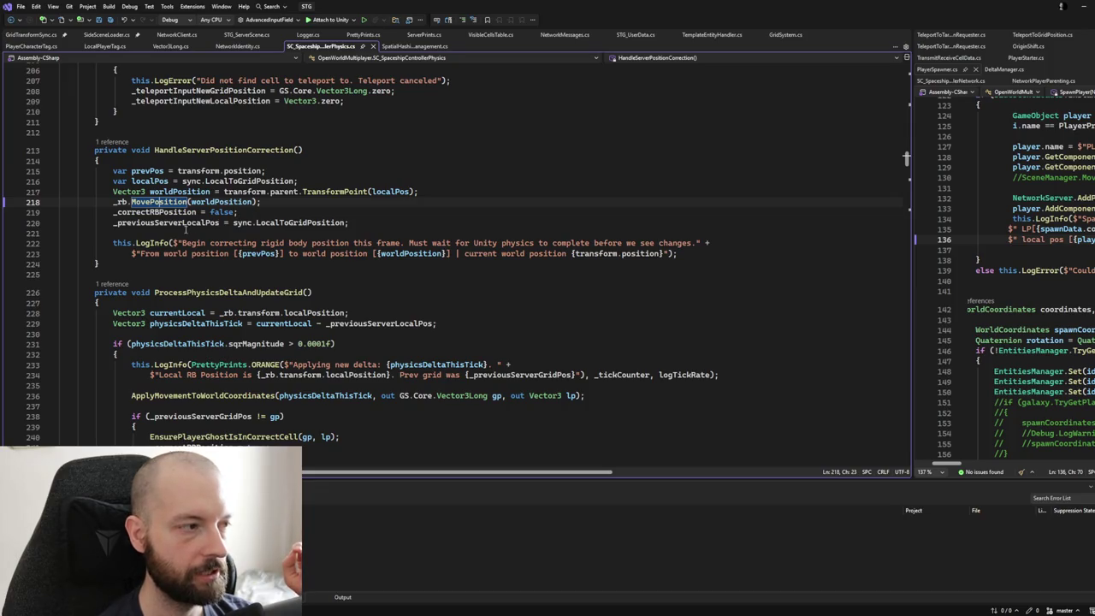
pyautogui.click(272, 223)
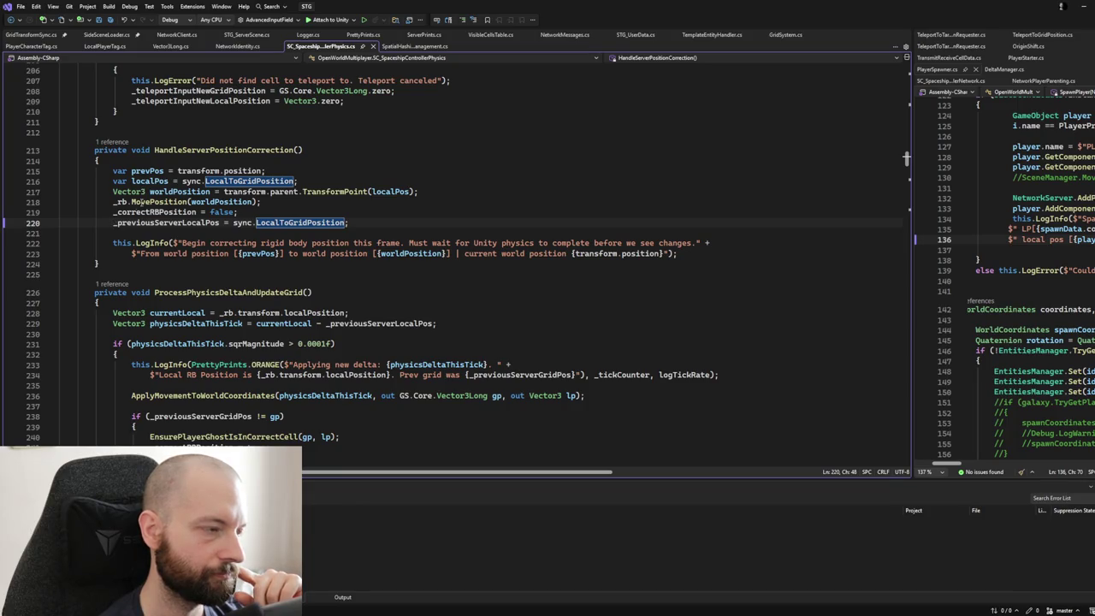
# Step: Highlight every reference to the localPos variable on line 216
pyautogui.click(158, 182)
pyautogui.doubleClick(158, 181)
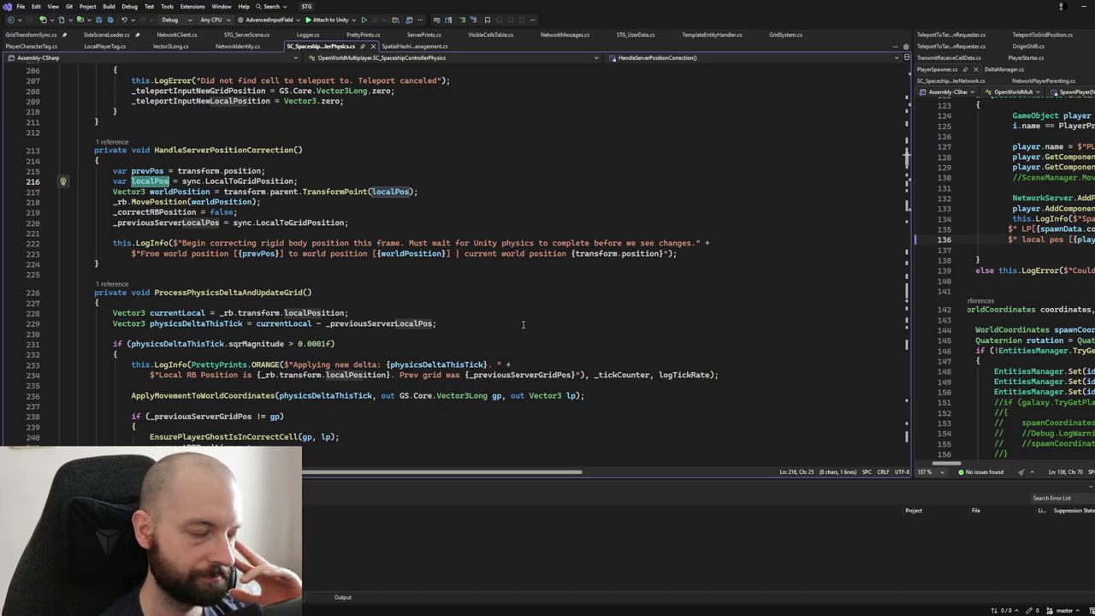
pyautogui.scroll(2, 336, 268)
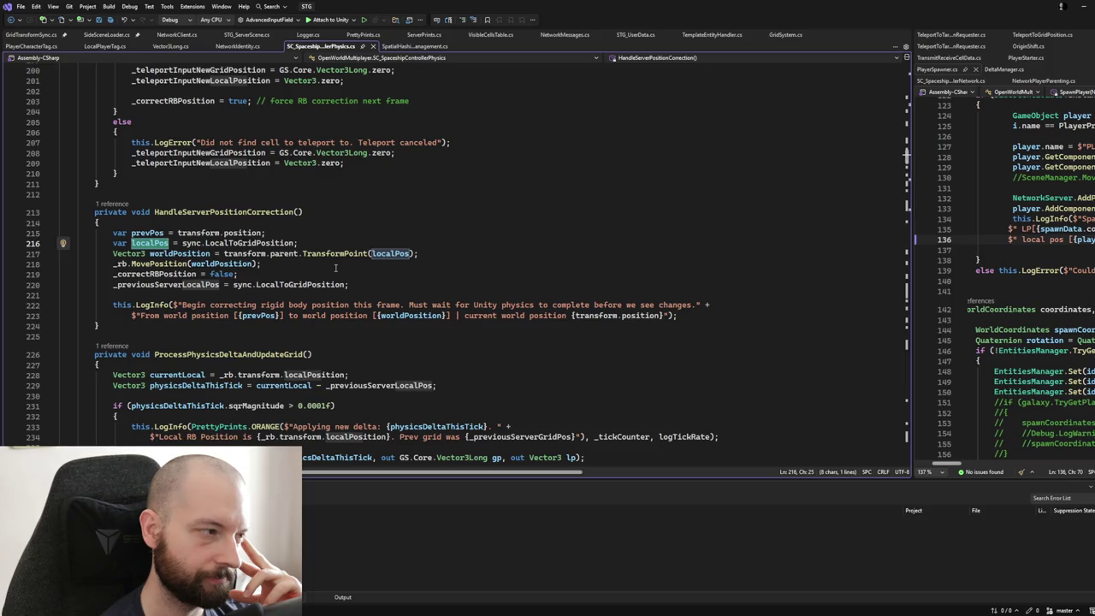
# Step: From the HandleServerTeleport and HandleServerPositionCorrection calls, jump to ProcessPhysicsDeltaAndUpdateGrid's definition
pyautogui.scroll(3, 336, 267)
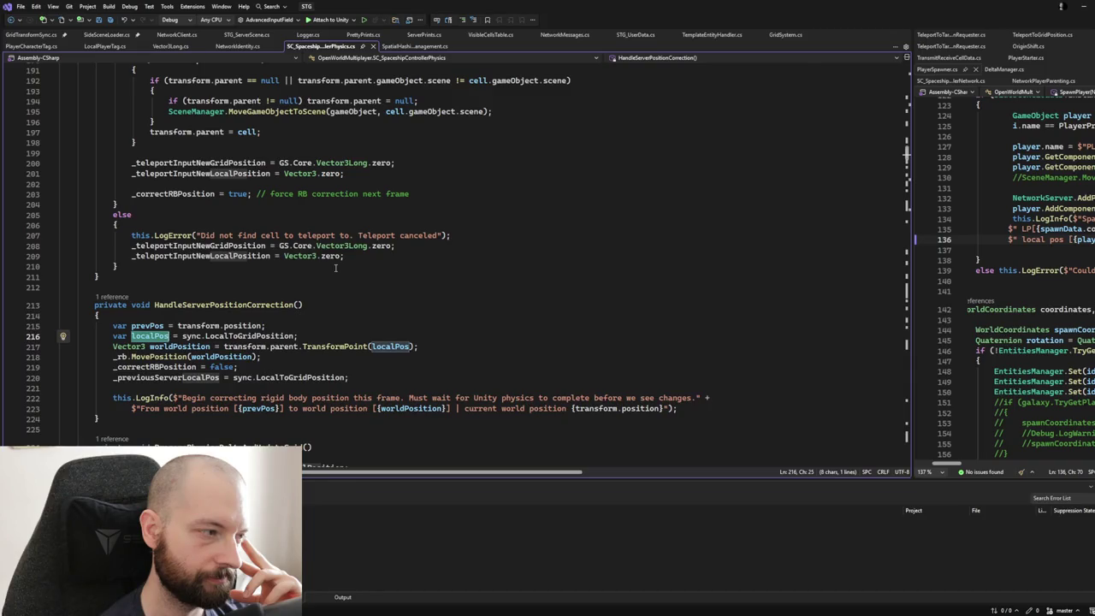
pyautogui.scroll(9, 336, 268)
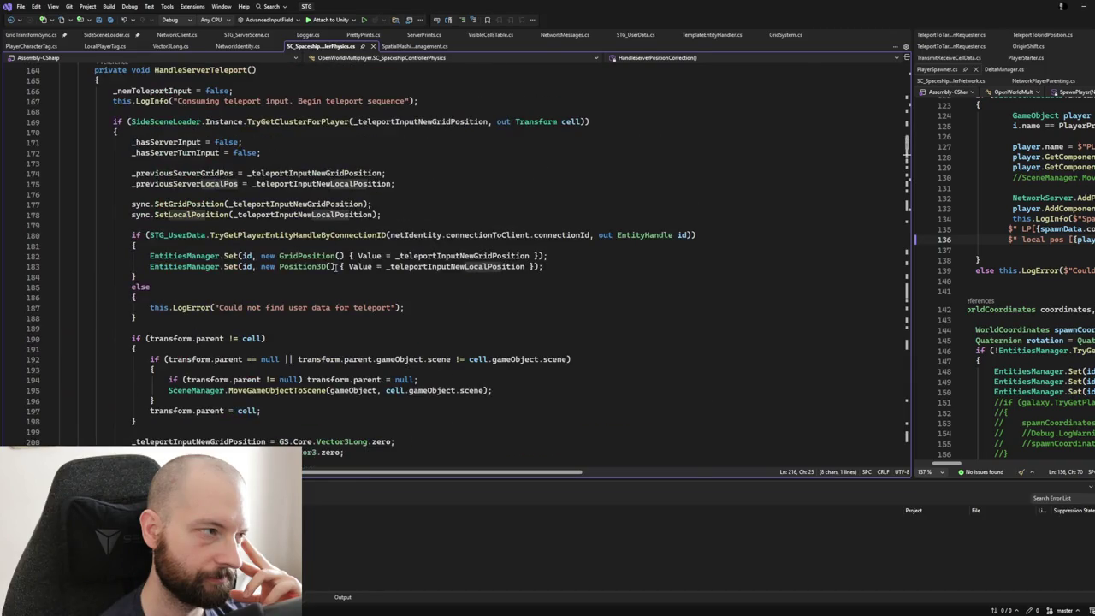
pyautogui.scroll(2, 336, 267)
pyautogui.scroll(6, 333, 268)
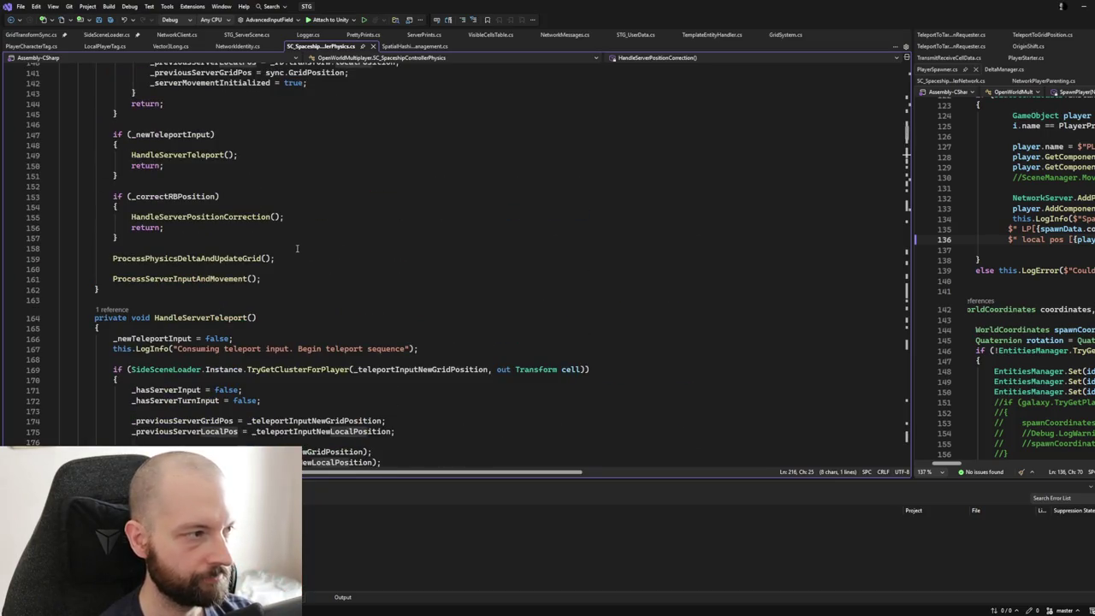
pyautogui.keyDown('ctrl'); pyautogui.click(176, 257); pyautogui.keyUp('ctrl')
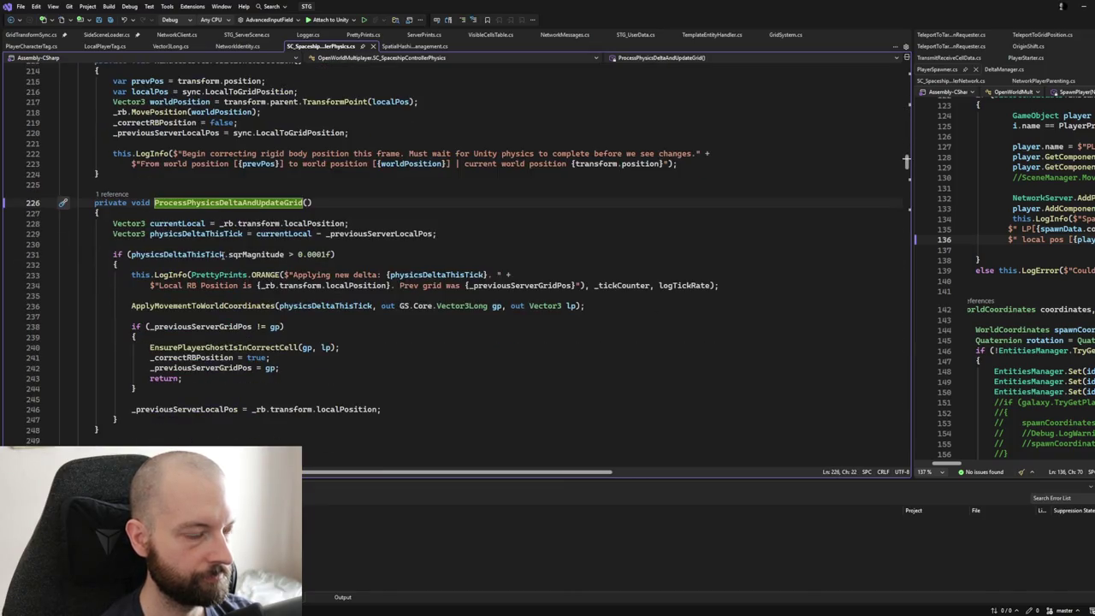
pyautogui.scroll(-2, 226, 254)
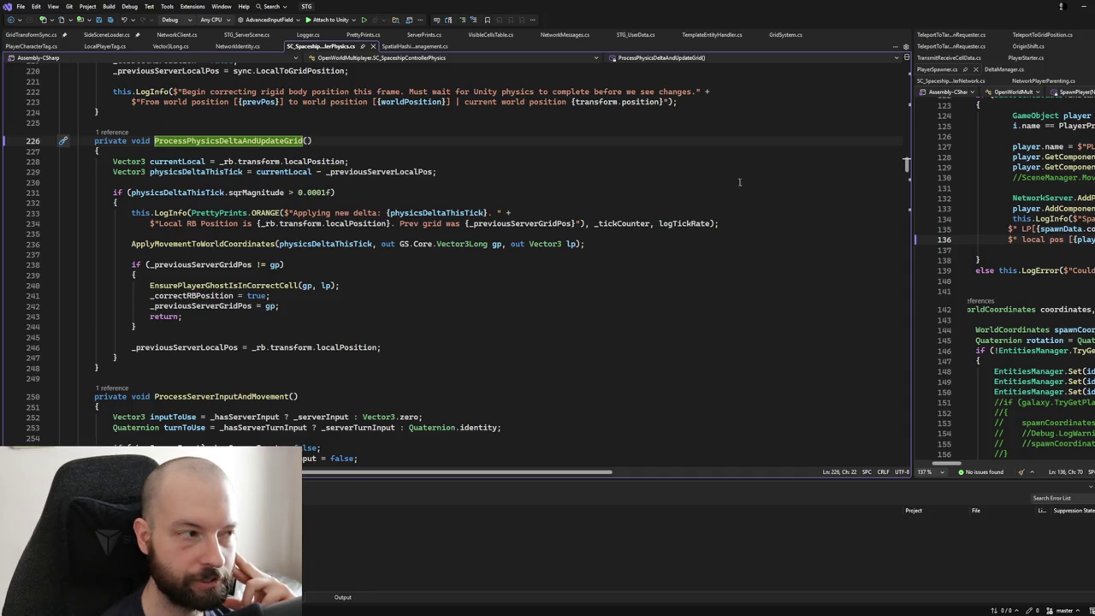
pyautogui.click(211, 244)
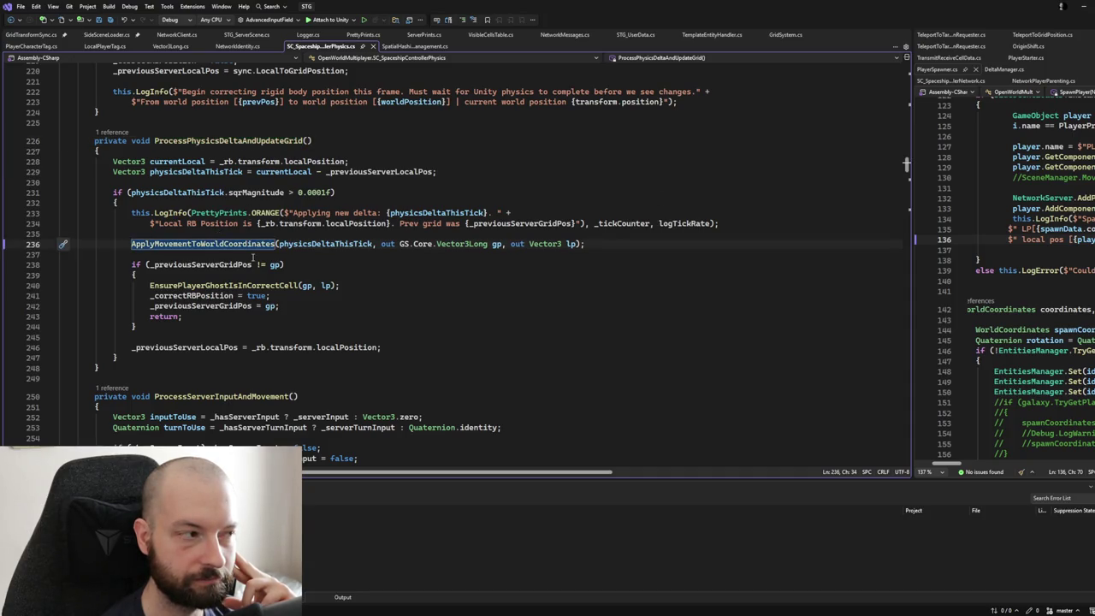